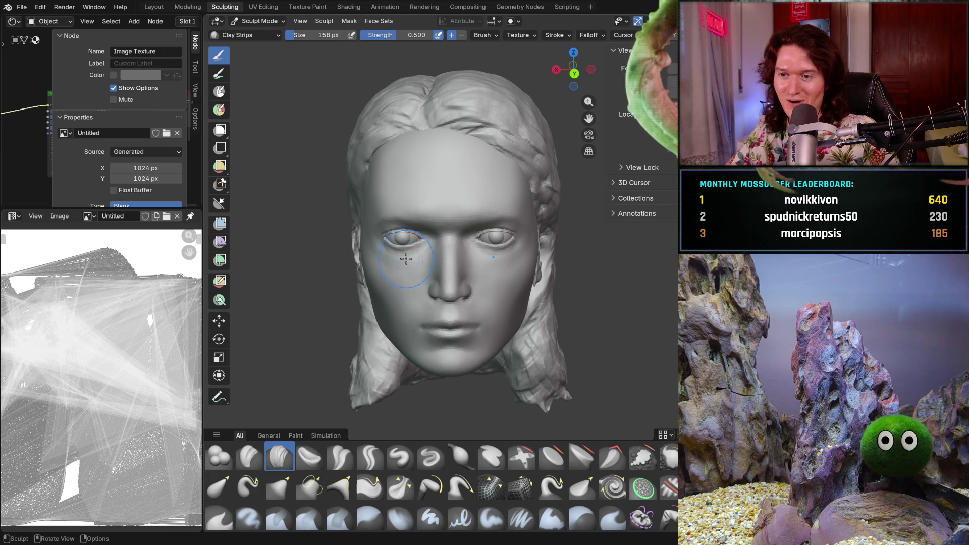
- Orbit the head through a three-quarter view to a close side profile at the ear and temple
middle_click_drag(413, 292, 457, 241)
mouse_move(409, 262)
middle_mouse_down()
mouse_move(404, 248)
mouse_move(359, 243)
mouse_move(394, 257)
mouse_move(442, 238)
mouse_move(424, 245)
middle_mouse_up()
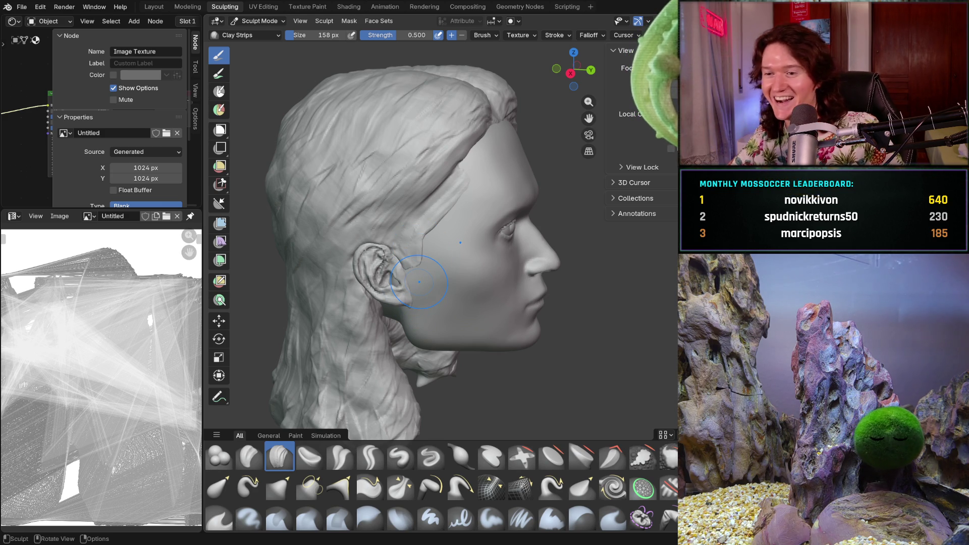
mouse_move(417, 256)
middle_mouse_down()
mouse_move(467, 241)
mouse_move(457, 218)
middle_mouse_up()
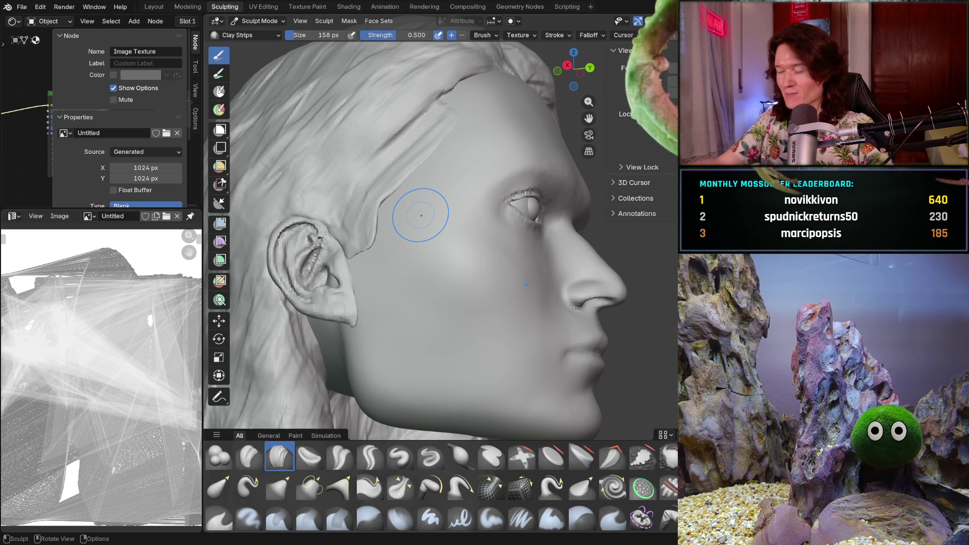
- Zoom in on the face beside the left eye and set the Clay Strips brush to 110 px
mouse_move(467, 290)
middle_mouse_down()
mouse_move(474, 313)
mouse_move(426, 318)
mouse_move(355, 298)
mouse_move(341, 251)
middle_mouse_up()
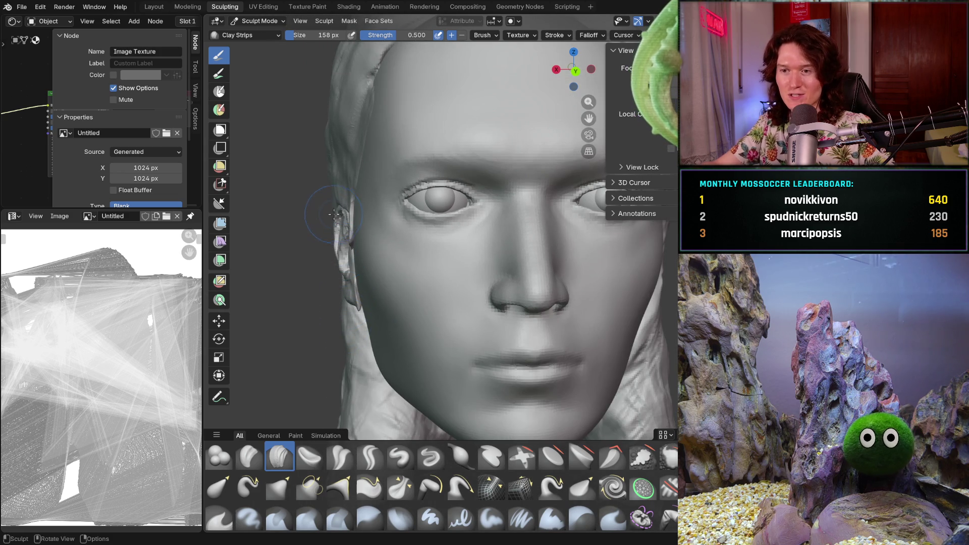
scroll(344, 217, "up", 2)
middle_click_drag(356, 220, 428, 277)
scroll(447, 281, "up", 2)
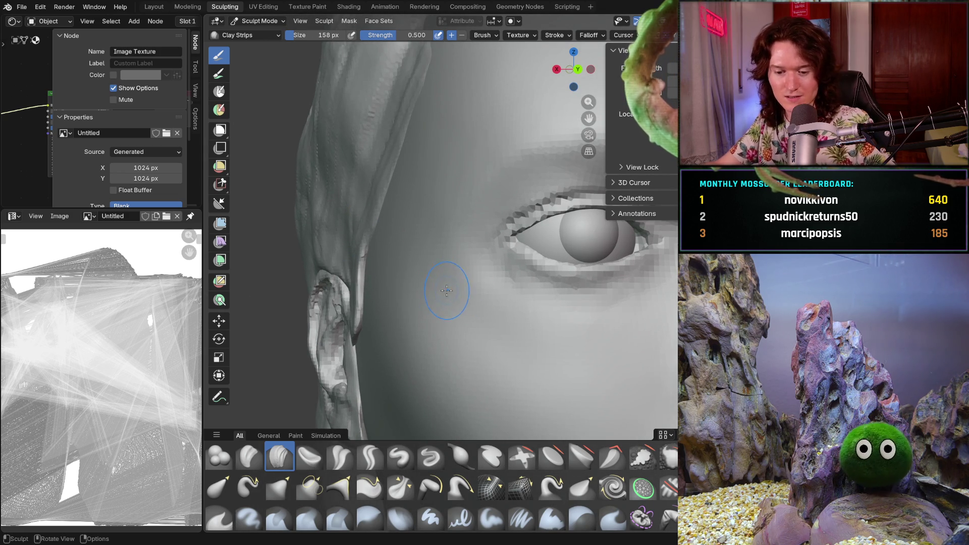
key("f")
left_click(470, 282)
- Orbit until the eye sits upper right and enlarge the brush to 230 px
mouse_move(478, 289)
middle_mouse_down()
mouse_move(512, 311)
mouse_move(467, 260)
middle_mouse_up()
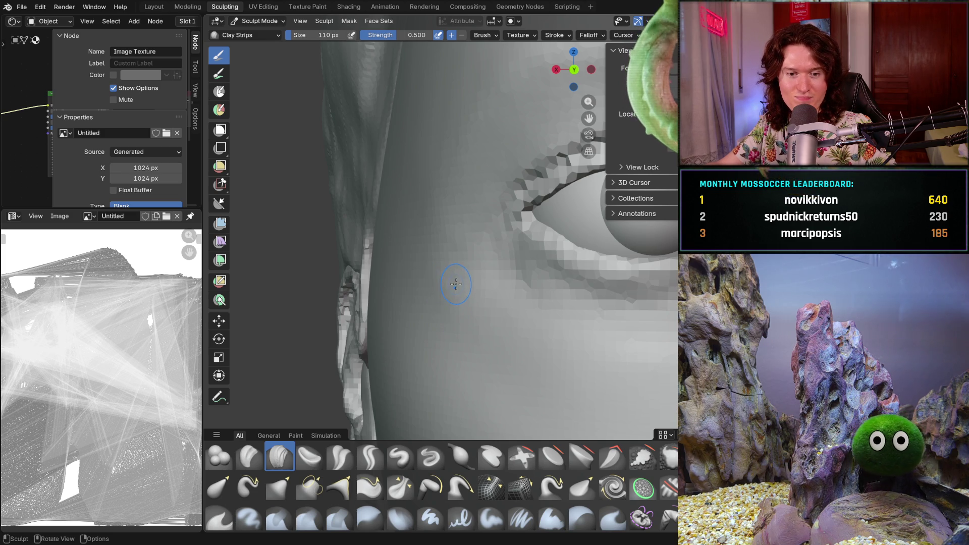
mouse_move(465, 310)
middle_mouse_down()
mouse_move(454, 292)
mouse_move(390, 268)
mouse_move(435, 262)
middle_mouse_up()
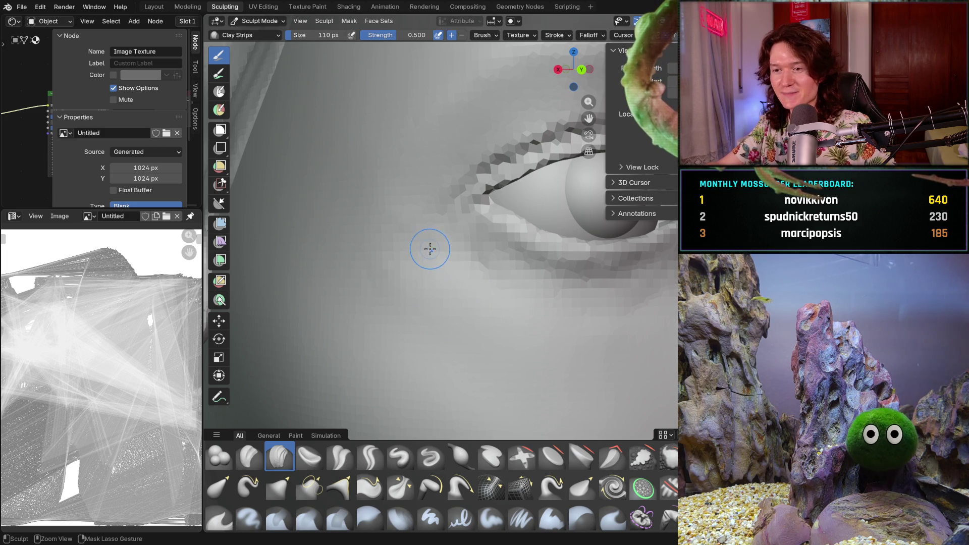
mouse_move(411, 248)
middle_mouse_down()
mouse_move(385, 277)
mouse_move(394, 249)
middle_mouse_up()
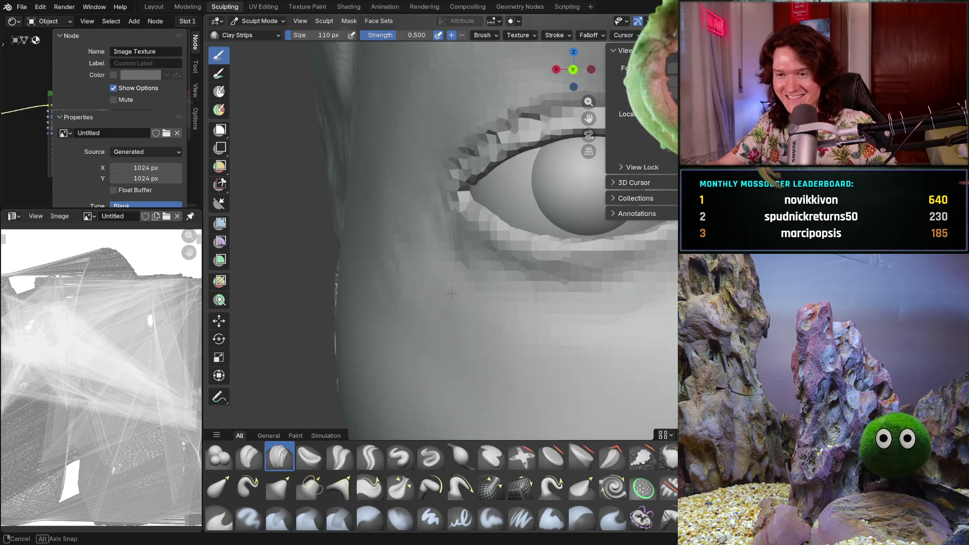
middle_click_drag(393, 239, 514, 314)
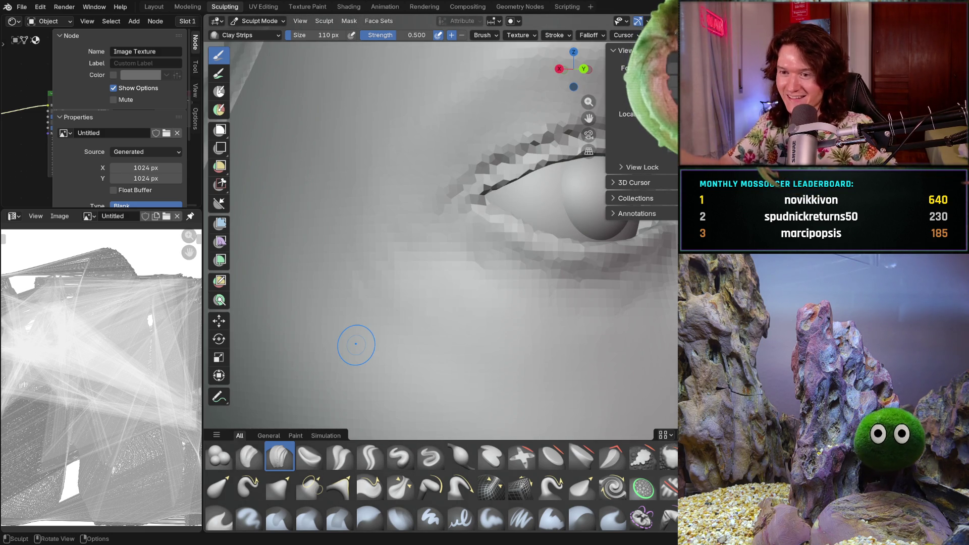
key("f")
left_click(413, 309)
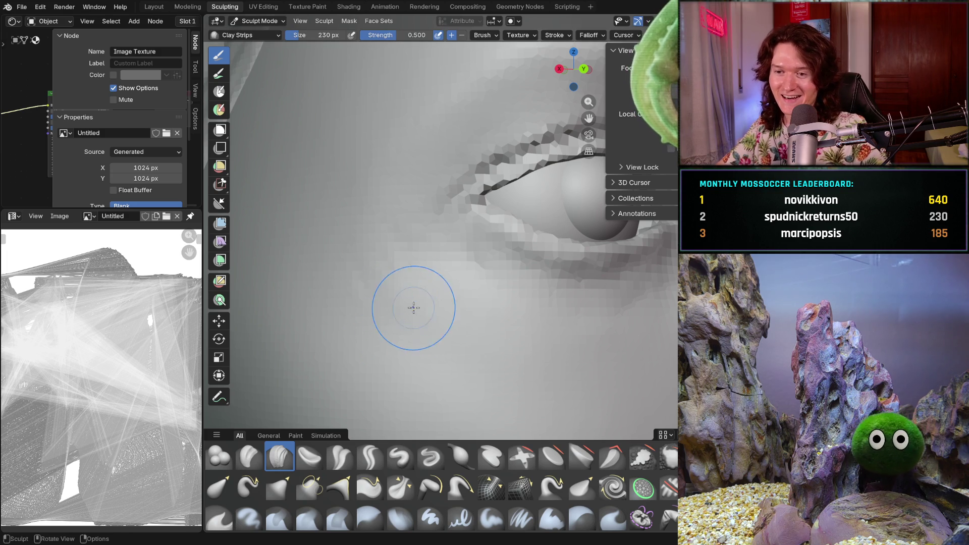
- Switch to the Smooth brush at 0.455 strength, orbit around the eye, then switch to Discord
key("shift")
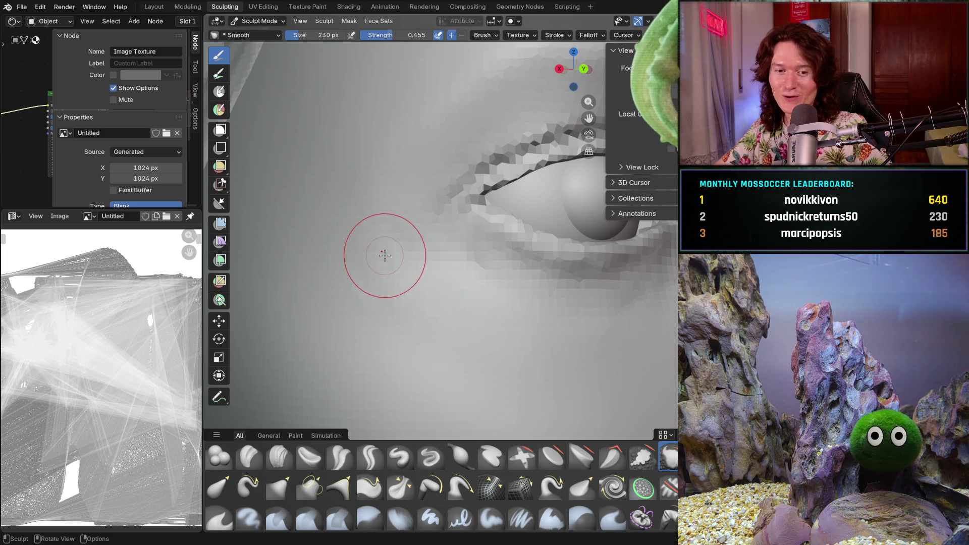
mouse_move(394, 302)
middle_mouse_down()
mouse_move(386, 331)
mouse_move(363, 284)
middle_mouse_up()
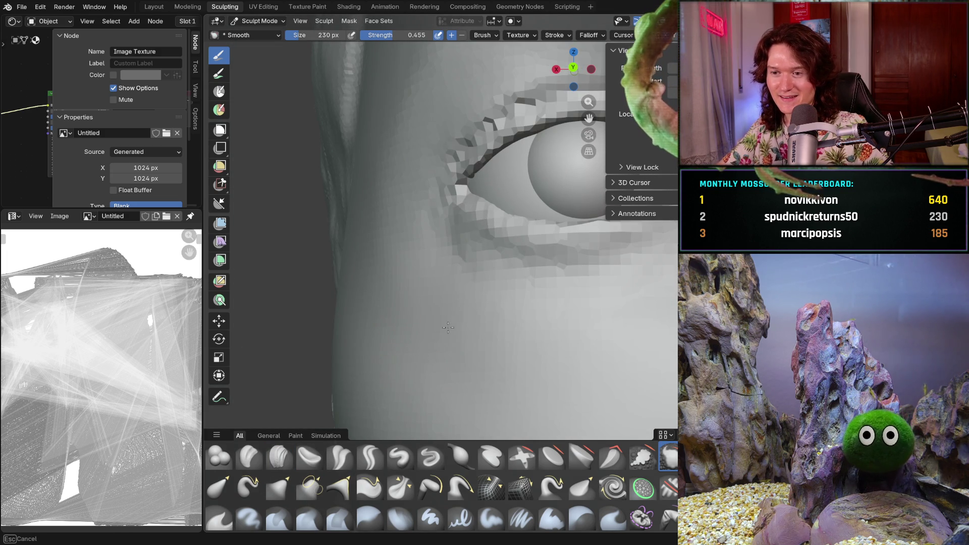
middle_click_drag(490, 333, 456, 372)
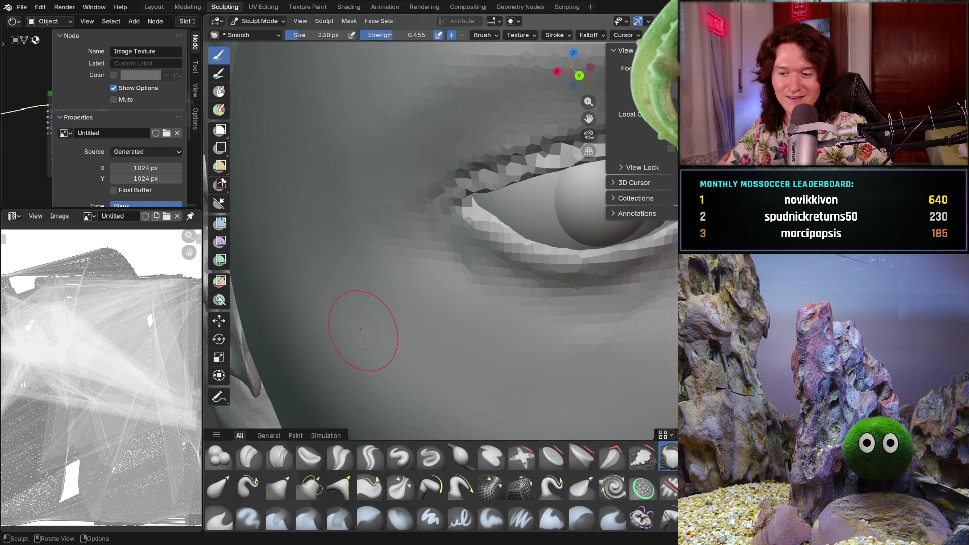
key("alt+Tab")
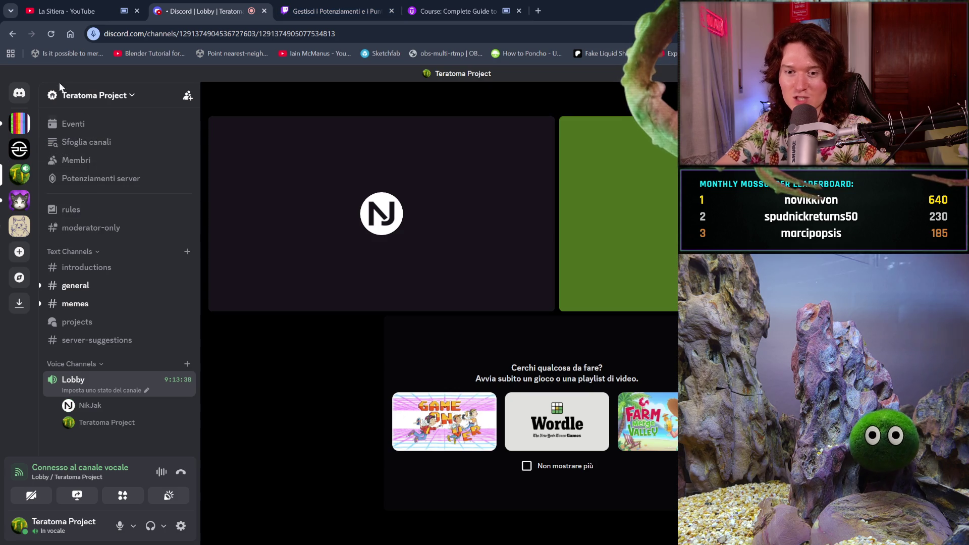
- Browse #memes and #general, then view the DM's posted log screenshot enlarged and close it
left_click(78, 304)
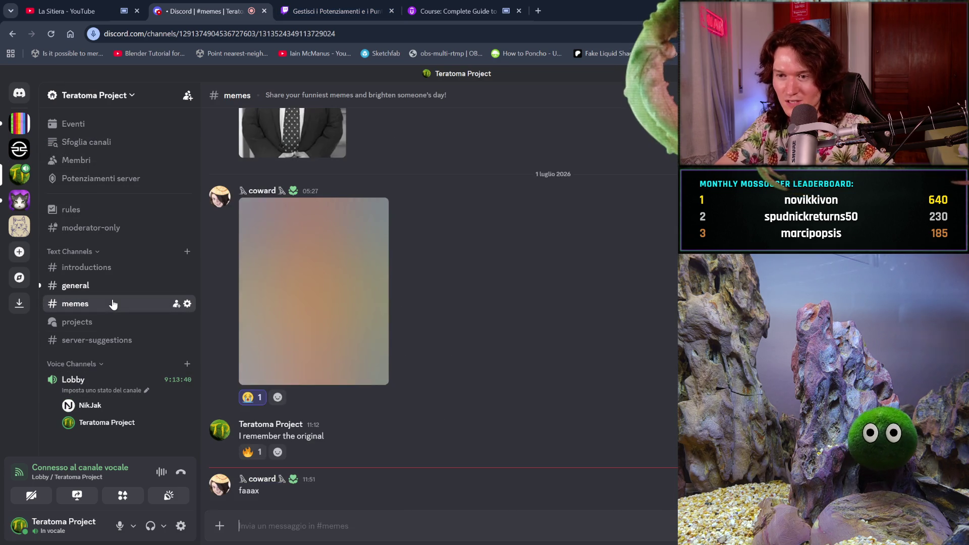
left_click(101, 288)
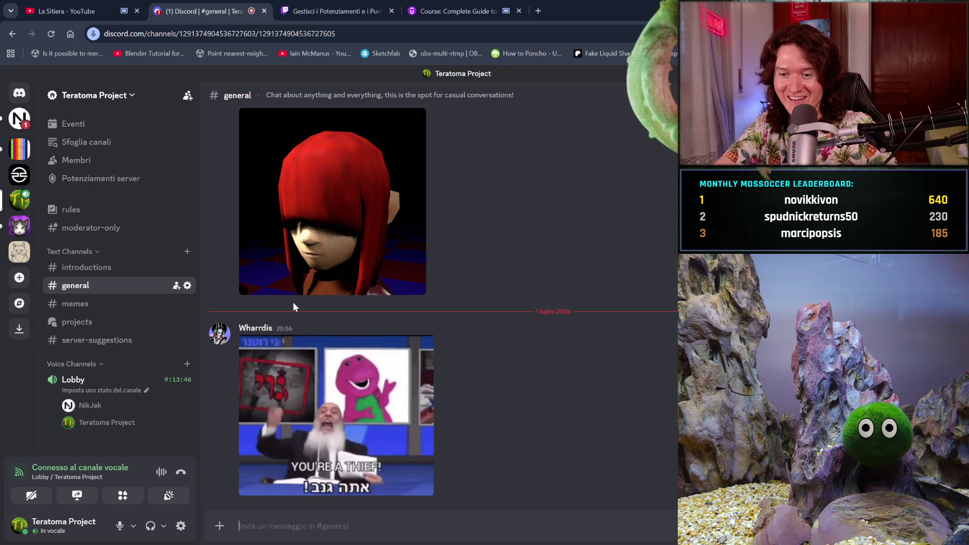
left_click(19, 118)
left_click(347, 385)
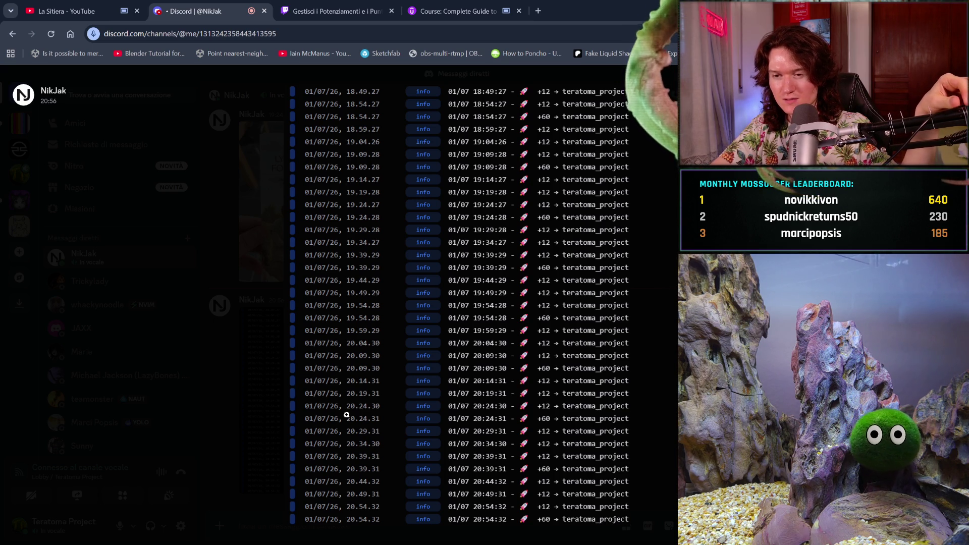
left_click(260, 388)
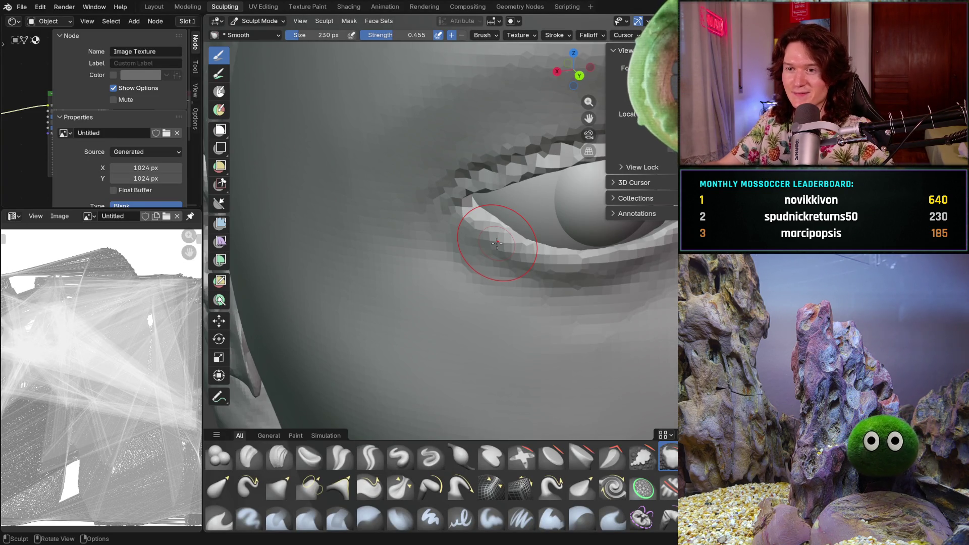
- Orbit and pan back to the eye area and reselect the Clay Strips brush
mouse_move(400, 271)
middle_mouse_down()
mouse_move(383, 224)
mouse_move(401, 230)
middle_mouse_up()
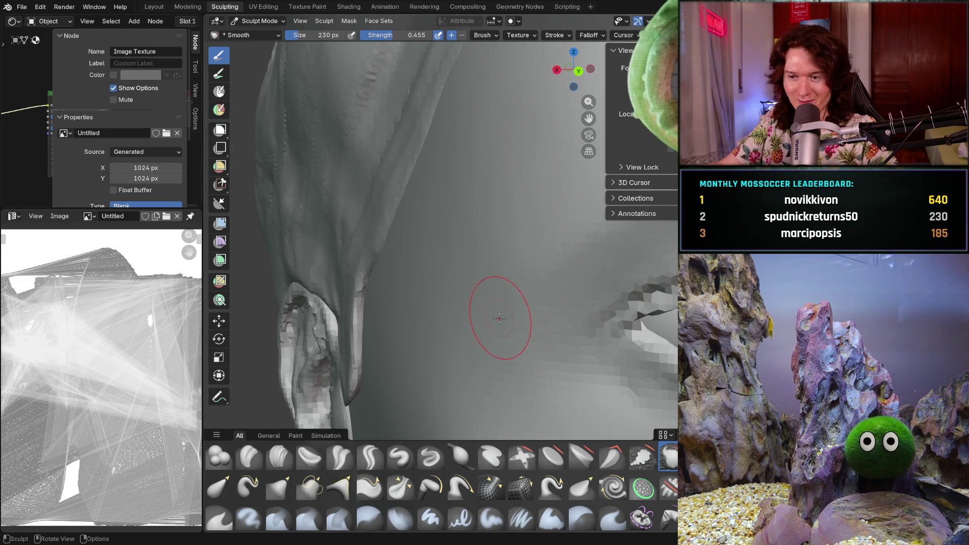
middle_click_drag(525, 303, 506, 291, "shift")
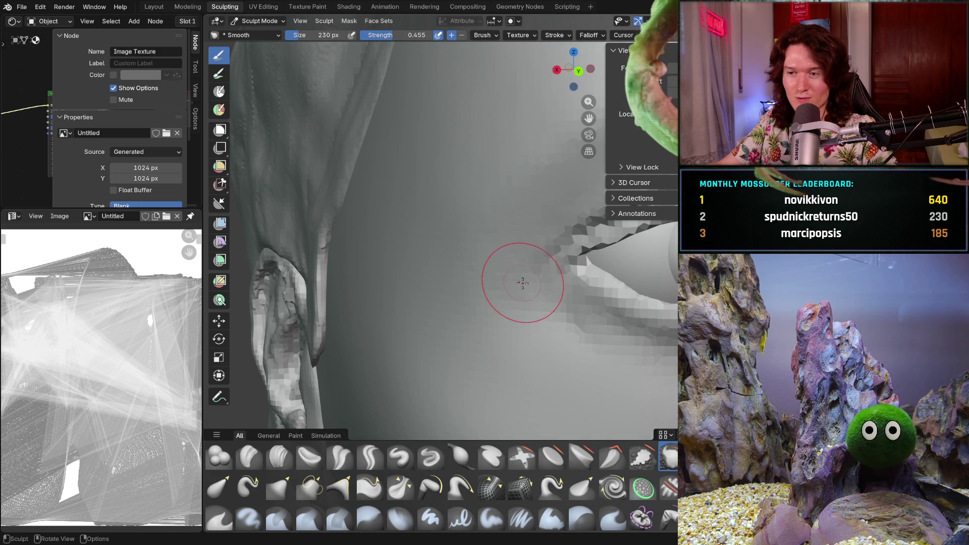
mouse_move(525, 263)
middle_mouse_down()
mouse_move(493, 281)
mouse_move(486, 255)
middle_mouse_up()
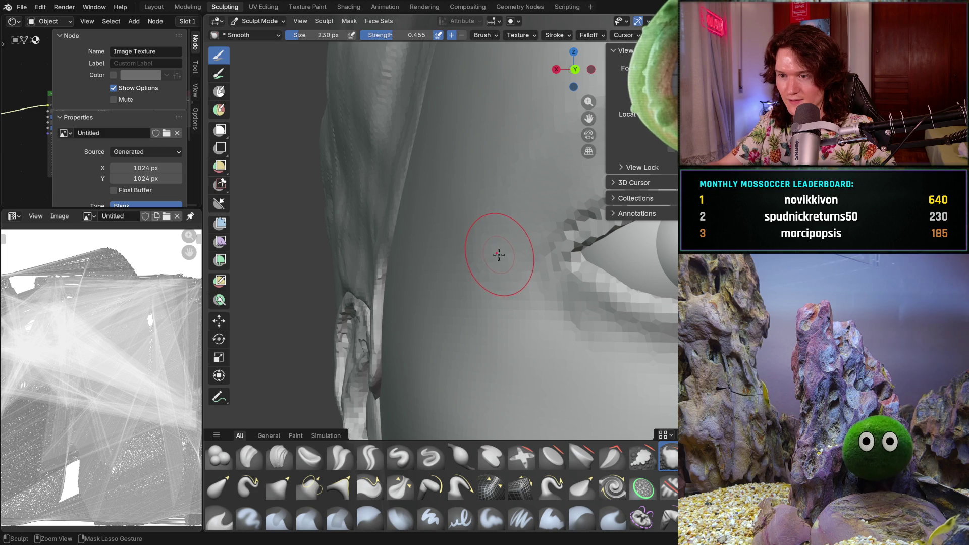
left_click(279, 456)
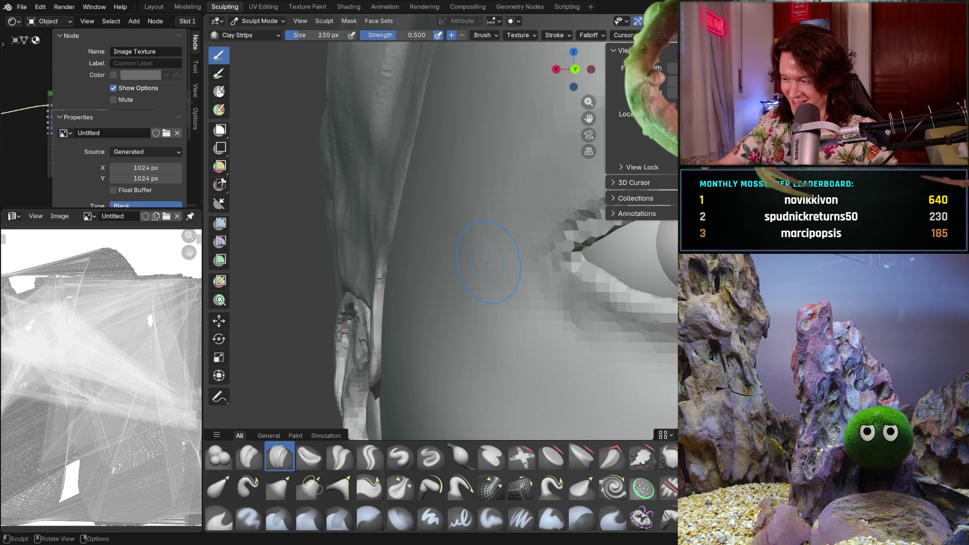
- Set the Clay Strips brush size to 134 px while framing the cheek
middle_click_drag(508, 313, 569, 301)
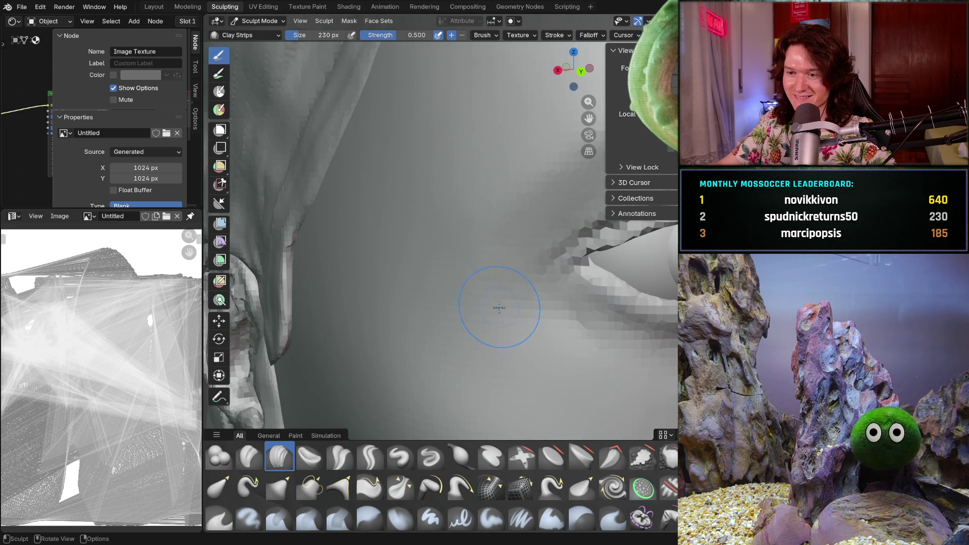
key("f")
left_click(484, 300)
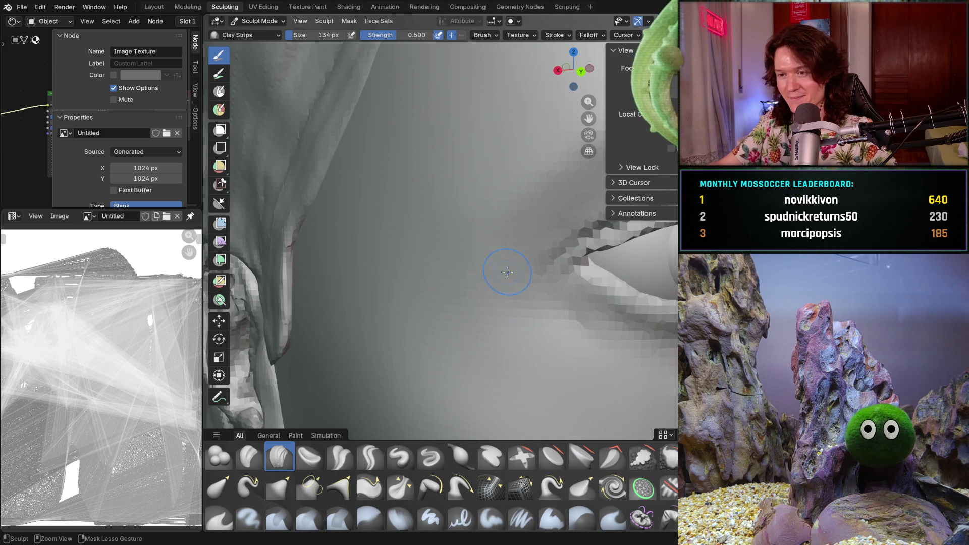
- Orbit and zoom to a three-quarter profile showing the ear, cheek and jaw
middle_click_drag(494, 270, 510, 234)
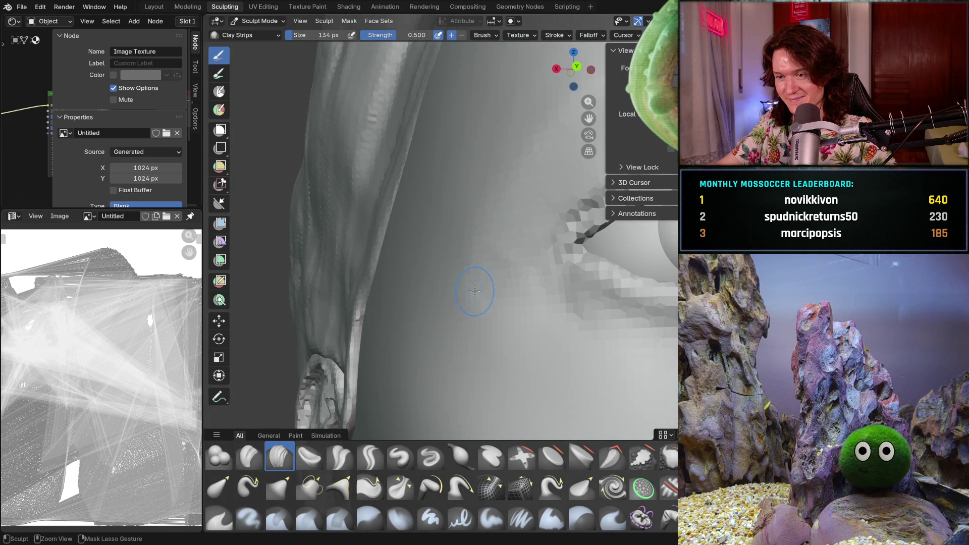
middle_click_drag(502, 290, 592, 333)
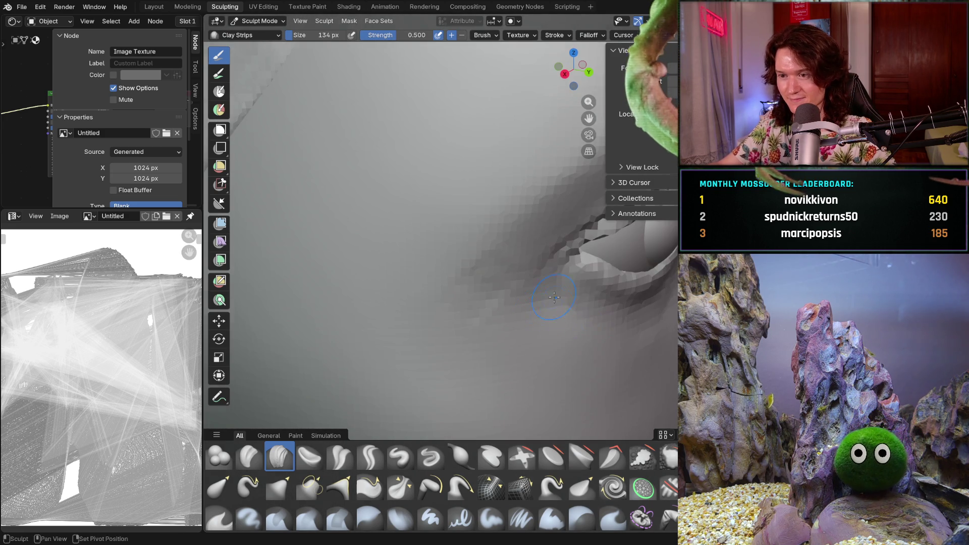
scroll(553, 301, "down", 5)
mouse_move(508, 256)
middle_mouse_down()
mouse_move(475, 270)
mouse_move(526, 291)
middle_mouse_up()
scroll(474, 270, "up", 4)
scroll(527, 291, "up", 2)
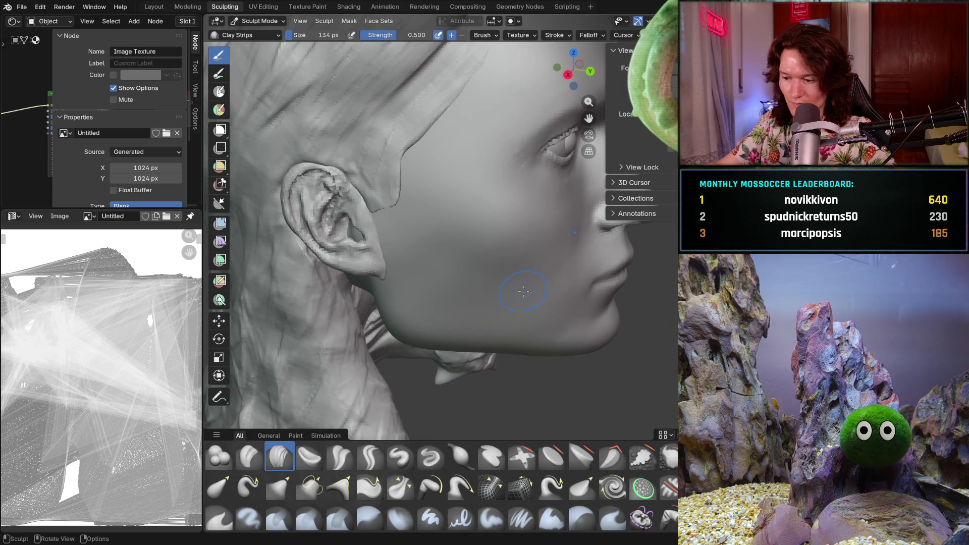
scroll(524, 291, "up", 3)
- Smooth the cheek surface with the Smooth brush, resizing it to 210 px
key("shift")
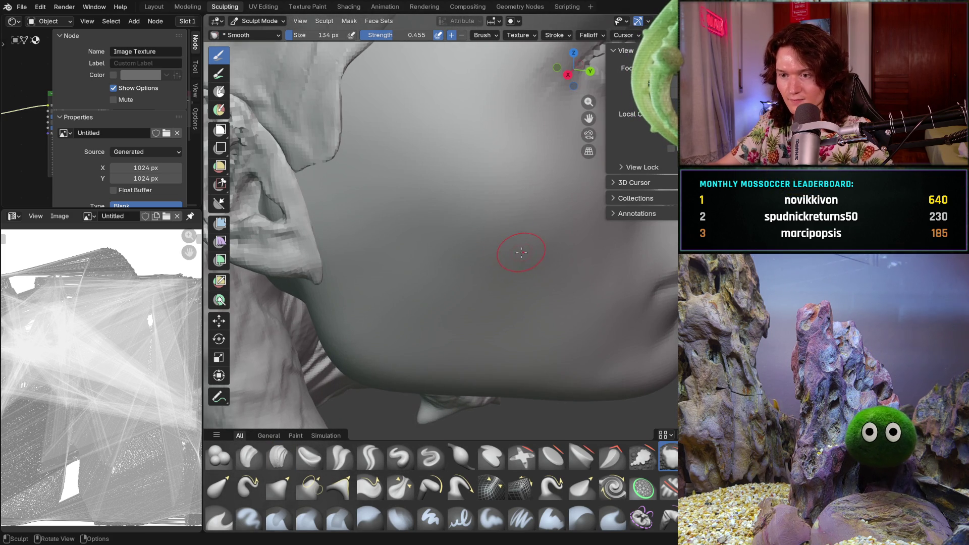
key("f")
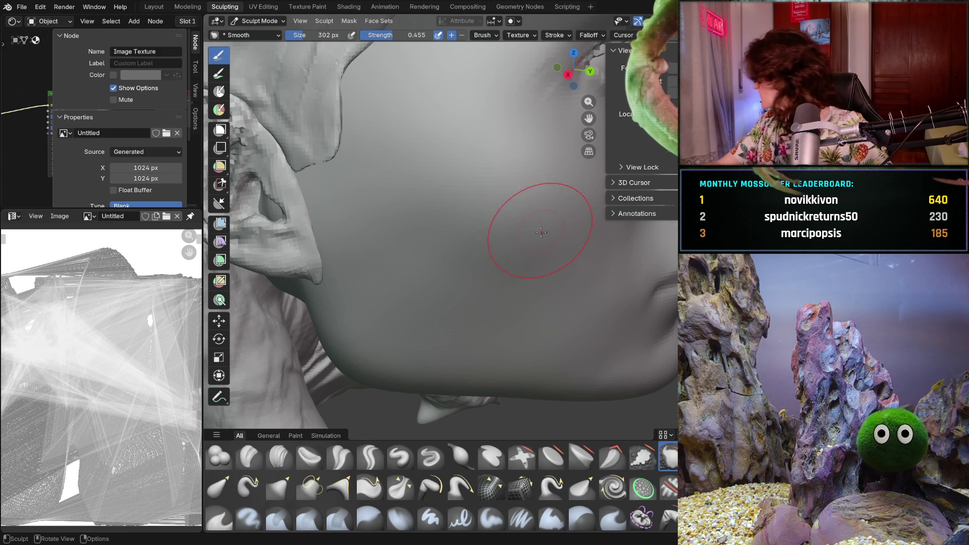
middle_click_drag(530, 195, 491, 234)
left_click_drag(454, 217, 522, 268)
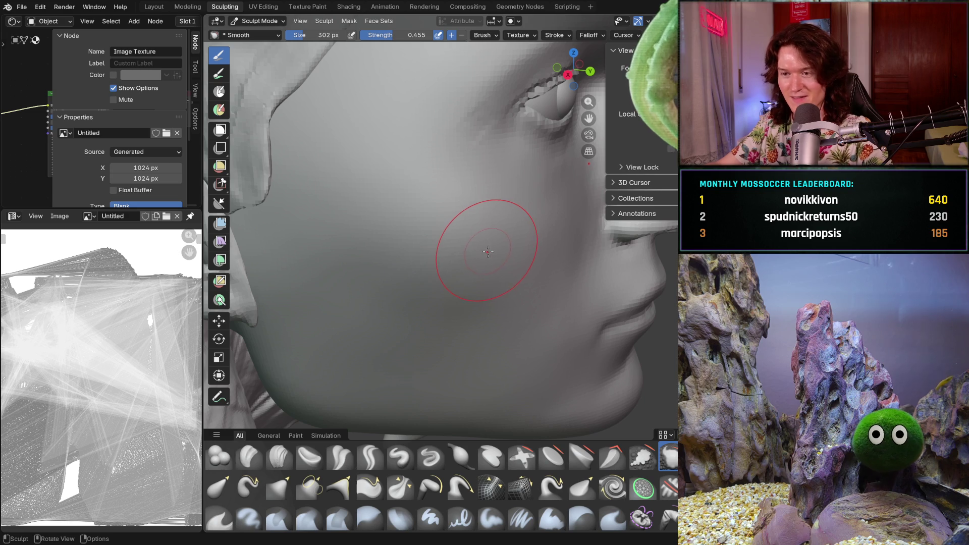
key("f")
left_click(505, 243)
key("f")
key("Escape")
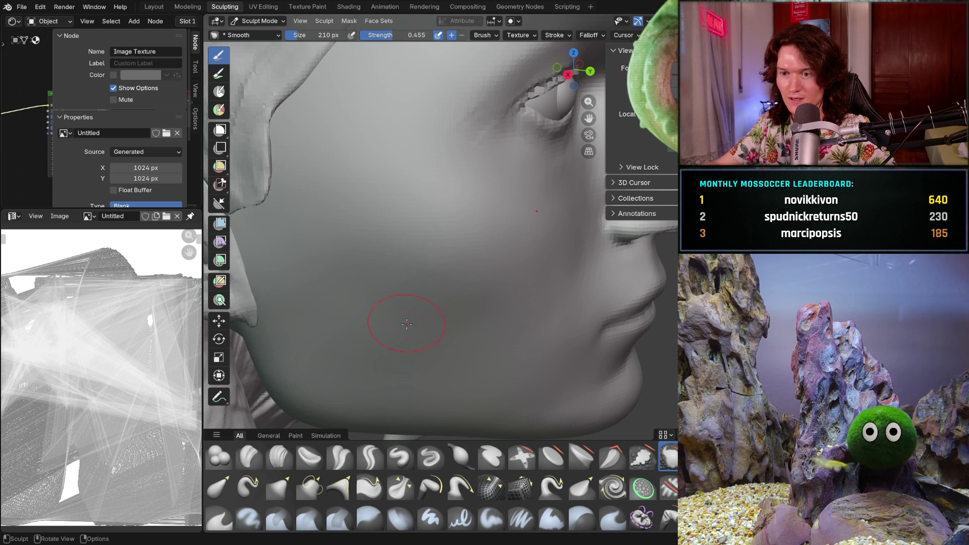
- Orbit past the ear and zoom in close on the eye
mouse_move(415, 240)
middle_mouse_down()
mouse_move(444, 256)
mouse_move(447, 227)
middle_mouse_up()
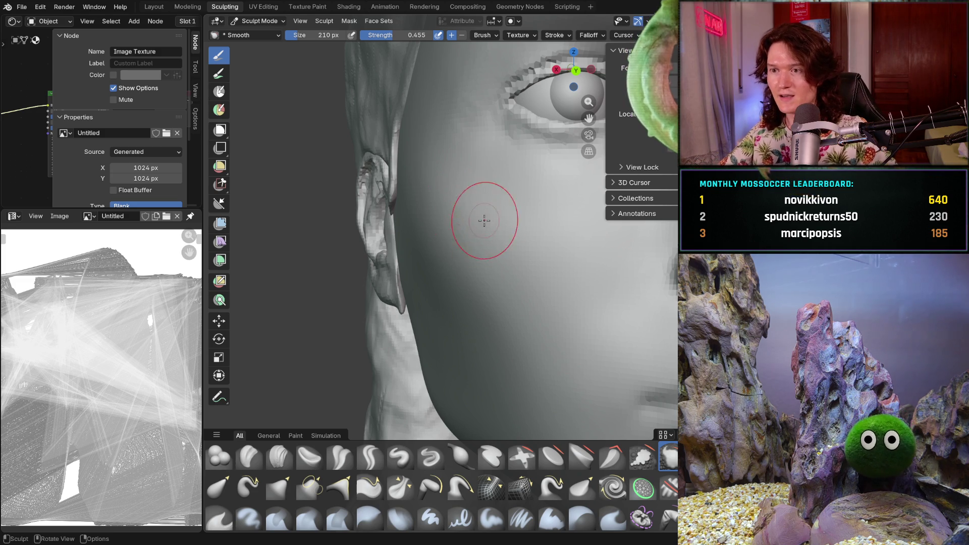
mouse_move(476, 166)
middle_mouse_down("shift")
mouse_move(471, 212)
mouse_move(449, 244)
middle_mouse_up("shift")
scroll(411, 292, "up", 2)
middle_click_drag(385, 315, 385, 310)
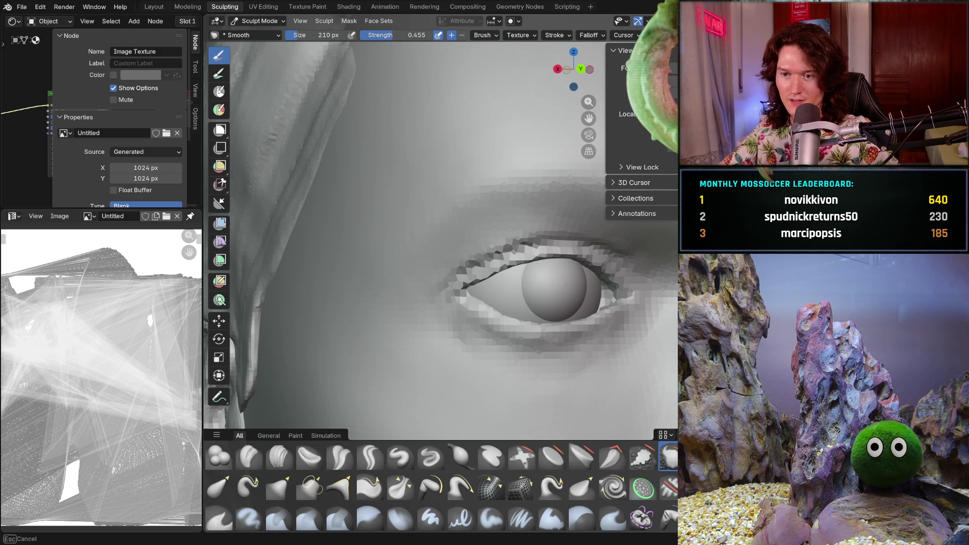
mouse_move(392, 328)
middle_mouse_down("ctrl")
mouse_move(415, 289)
mouse_move(420, 239)
mouse_move(484, 237)
mouse_move(545, 259)
mouse_move(447, 244)
middle_mouse_up("ctrl")
scroll(411, 209, "down", 5)
scroll(449, 237, "up", 8)
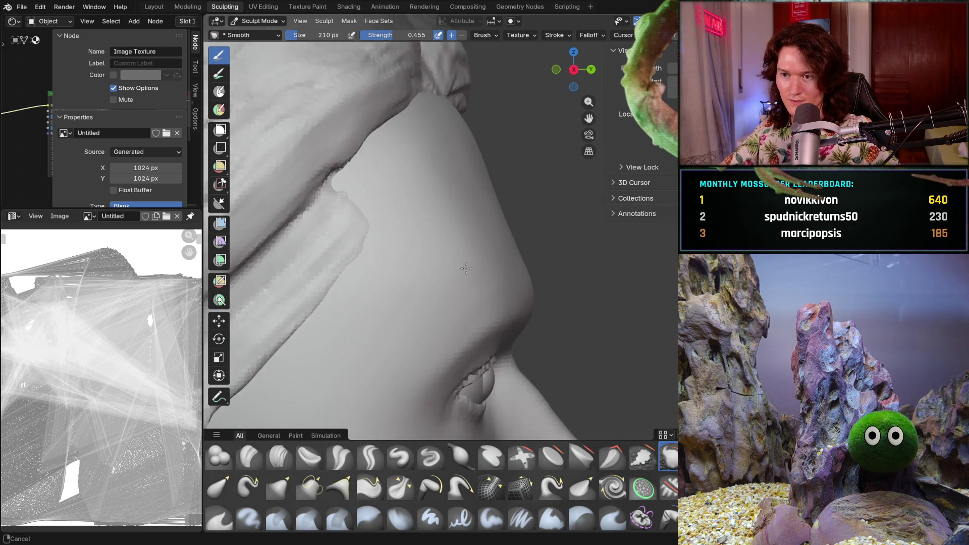
- Pan to the lips and cheek, turn the head front-on, then orbit back to the temple
mouse_move(467, 293)
middle_mouse_down("shift")
mouse_move(428, 266)
mouse_move(450, 229)
middle_mouse_up("shift")
middle_click_drag(524, 183, 448, 208)
scroll(448, 208, "down", 5)
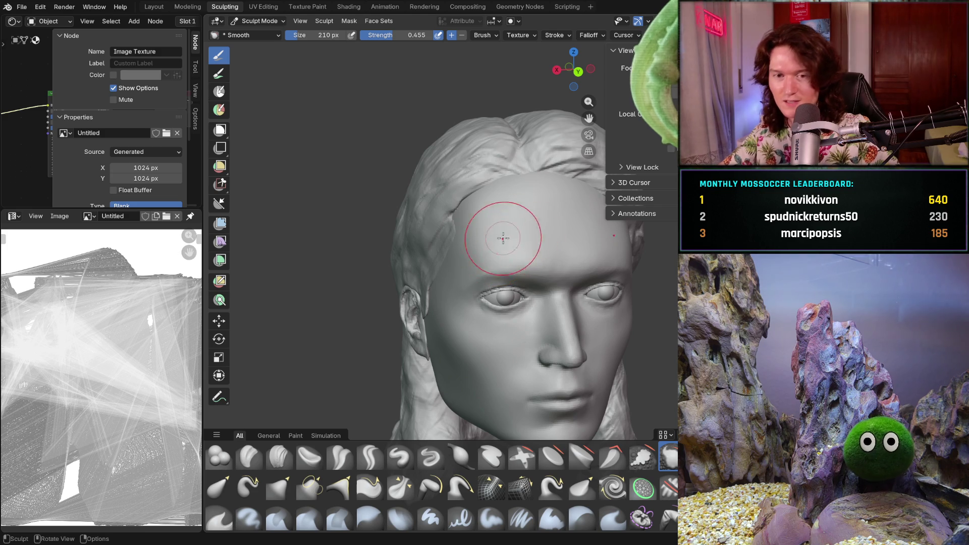
scroll(493, 229, "up", 5)
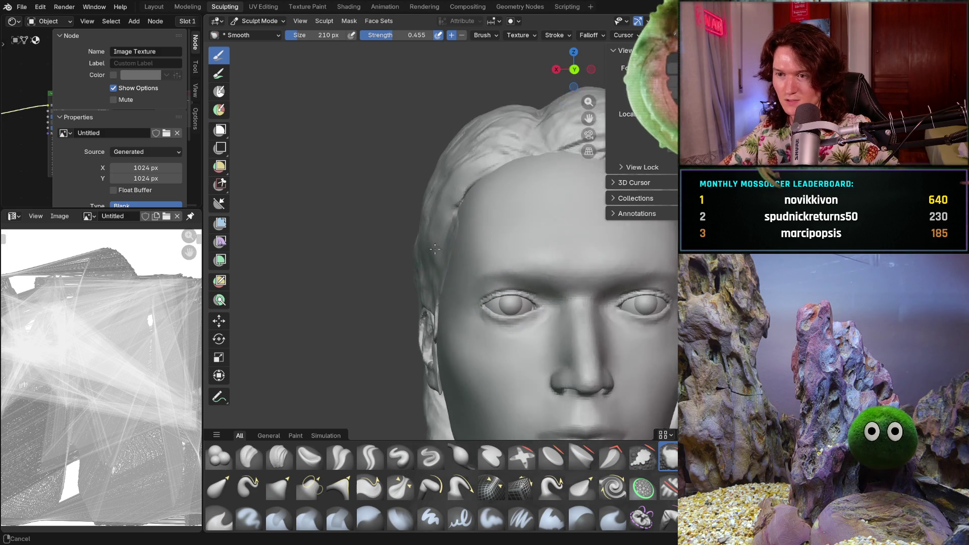
middle_click_drag(436, 238, 454, 343)
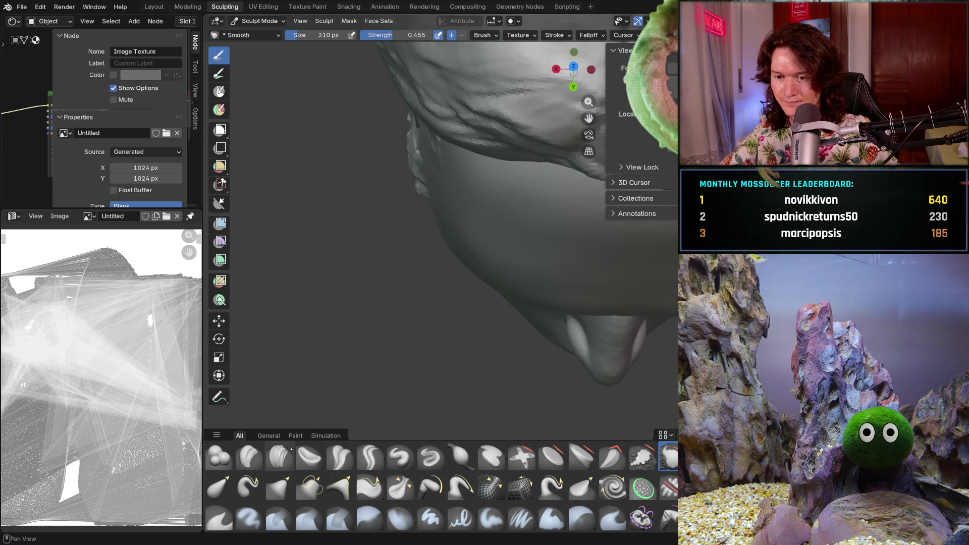
middle_click_drag(447, 283, 448, 237)
- Set Clay Strips to 144 px and frame the eye, forehead and temple
key("f")
left_click(412, 227)
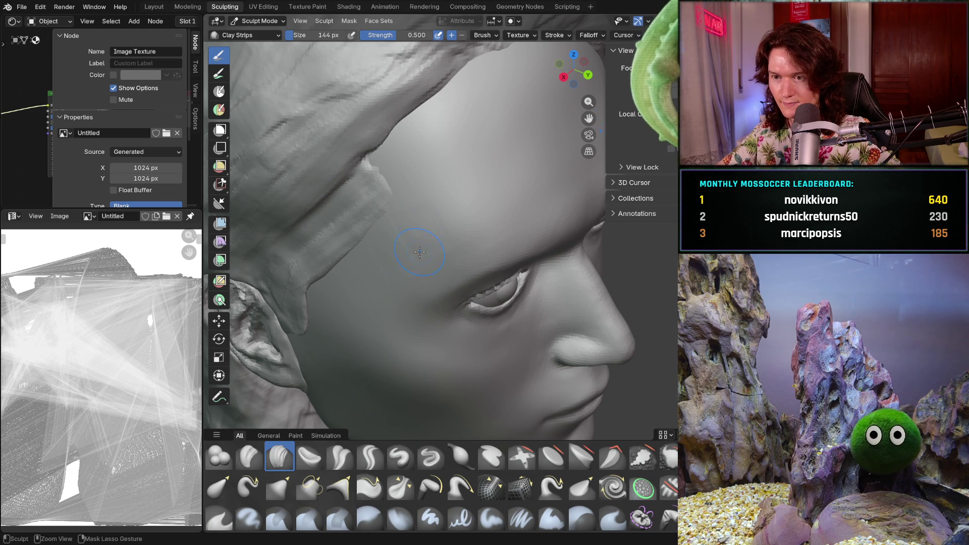
mouse_move(444, 221)
middle_mouse_down()
mouse_move(418, 225)
mouse_move(443, 227)
mouse_move(436, 222)
mouse_move(427, 240)
middle_mouse_up()
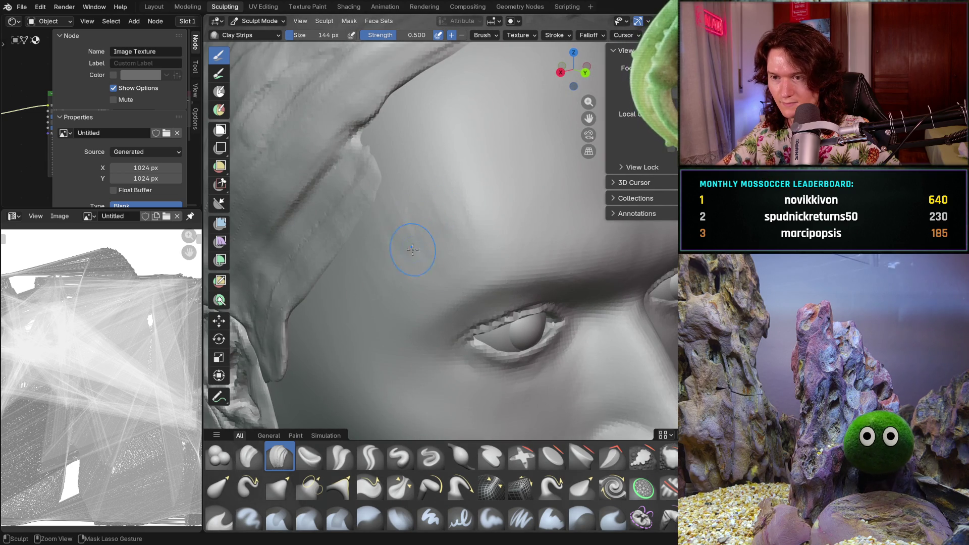
mouse_move(384, 293)
middle_mouse_down("ctrl")
mouse_move(379, 277)
mouse_move(389, 271)
mouse_move(413, 331)
mouse_move(418, 305)
mouse_move(465, 275)
middle_mouse_up("ctrl")
scroll(441, 312, "up", 3)
scroll(443, 245, "up", 5)
- Soften the cheek under the eye with a 282 px Smooth brush, then return Clay Strips to 144 px
key("shift")
middle_click_drag(469, 326, 447, 311, "shift")
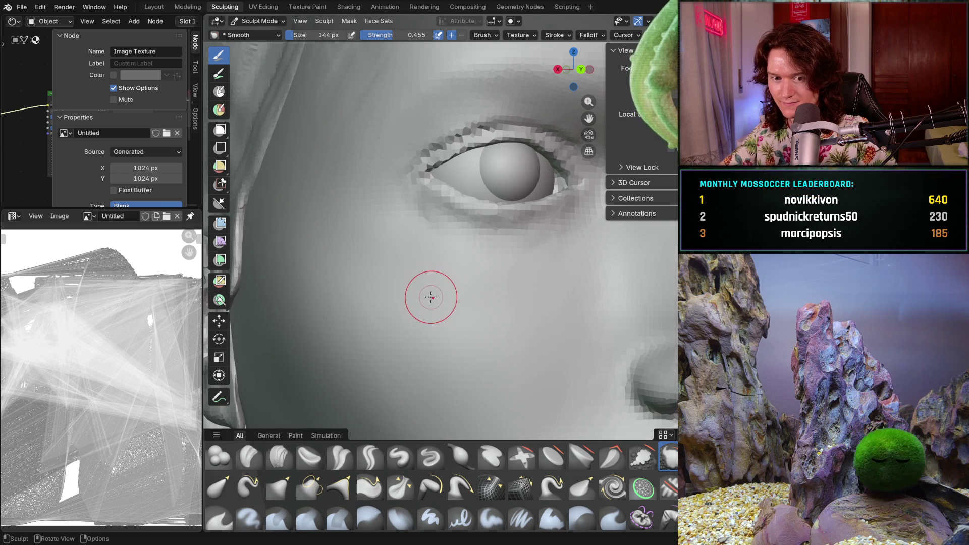
key("f")
left_click(447, 320)
mouse_move(448, 320)
middle_mouse_down()
mouse_move(464, 332)
mouse_move(469, 313)
mouse_move(455, 264)
mouse_move(448, 293)
mouse_move(487, 303)
mouse_move(498, 282)
middle_mouse_up()
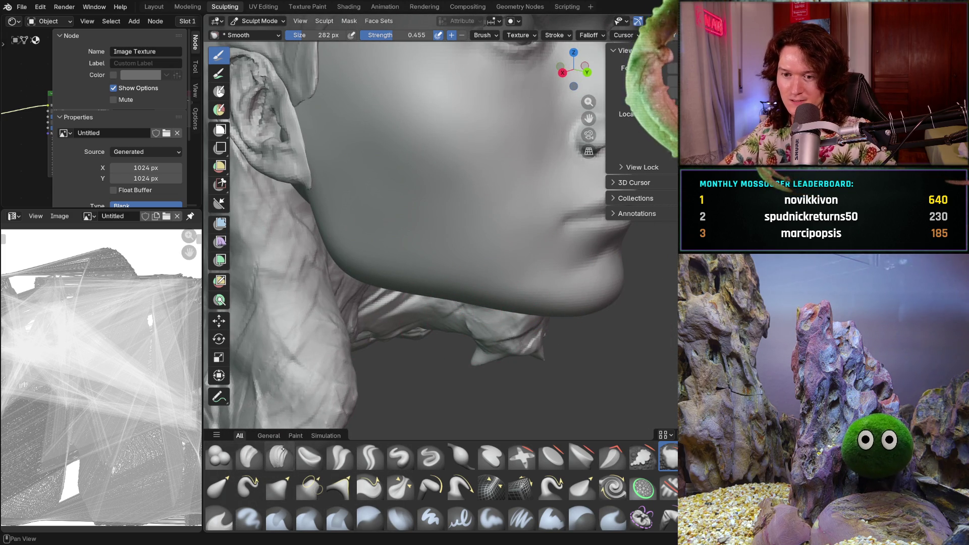
key("f")
left_click(508, 228)
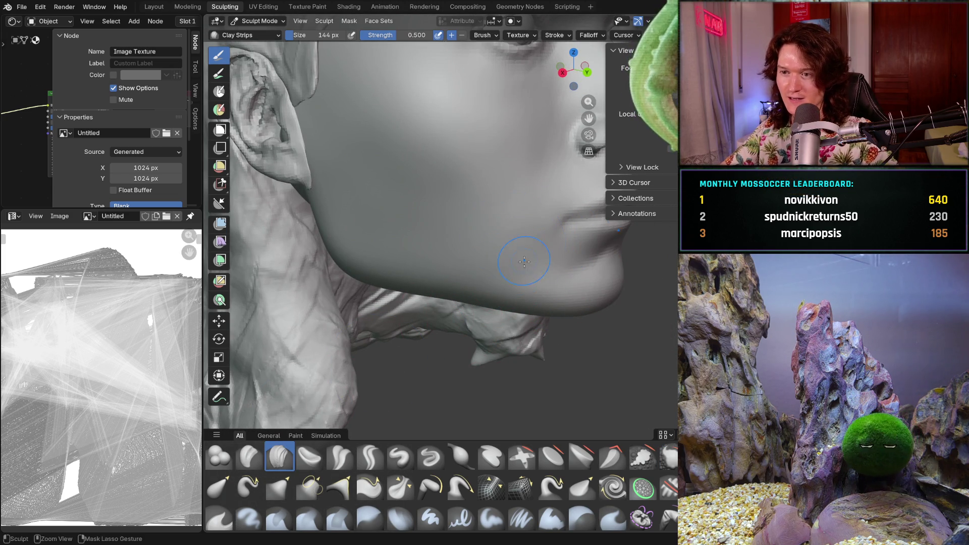
- Build up clay along the cheek and jawline, checking the neck, ear and front views
scroll(508, 228, "up", 3)
scroll(509, 229, "down", 4)
scroll(506, 265, "up", 4)
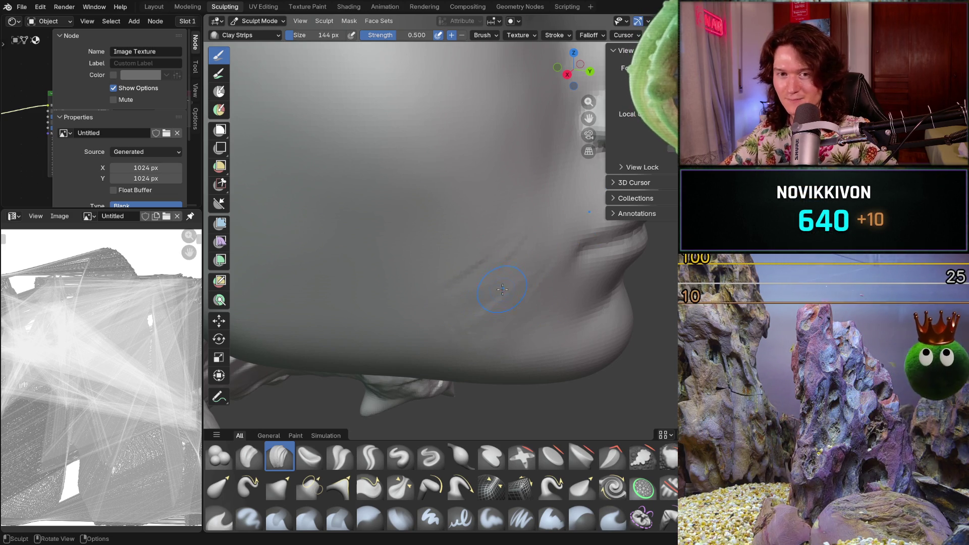
left_click_drag(438, 301, 429, 313, "ctrl")
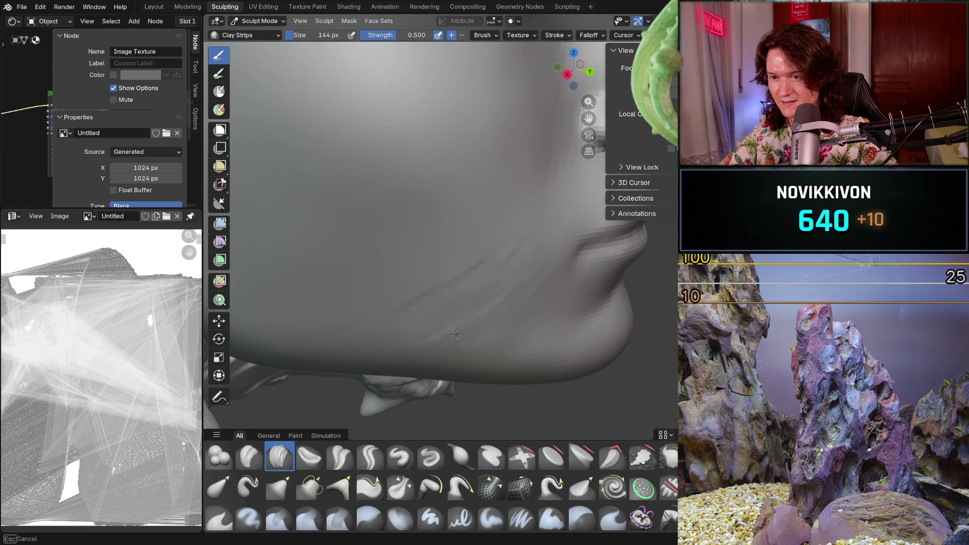
mouse_move(454, 281)
middle_mouse_down()
mouse_move(425, 248)
mouse_move(454, 229)
mouse_move(450, 287)
middle_mouse_up()
scroll(489, 234, "down", 5)
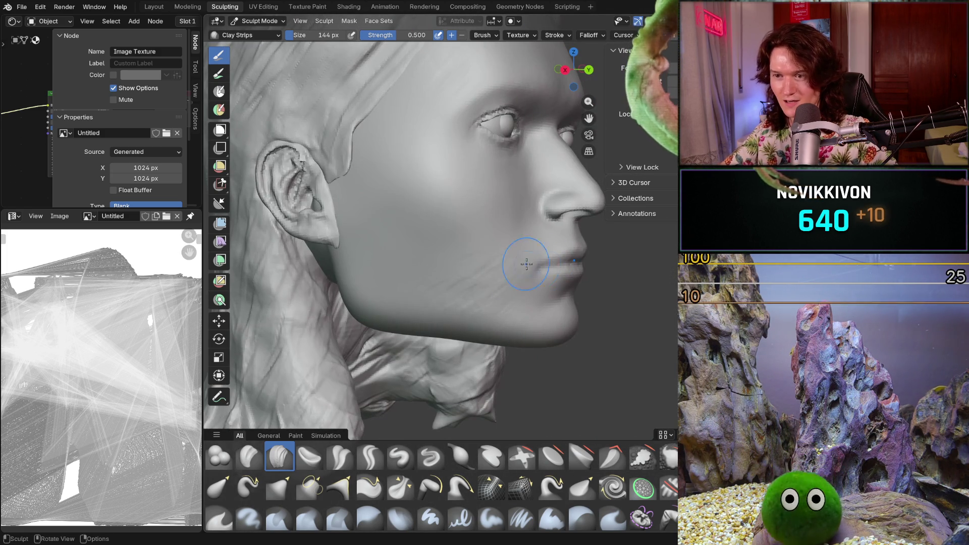
mouse_move(450, 331)
middle_mouse_down()
mouse_move(515, 281)
mouse_move(414, 356)
mouse_move(448, 292)
middle_mouse_up()
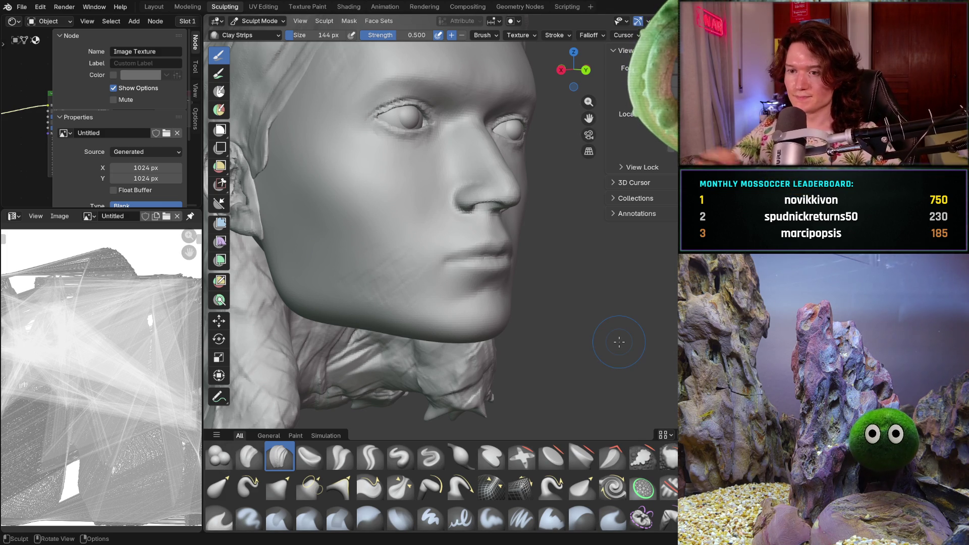
middle_click_drag(403, 323, 390, 301)
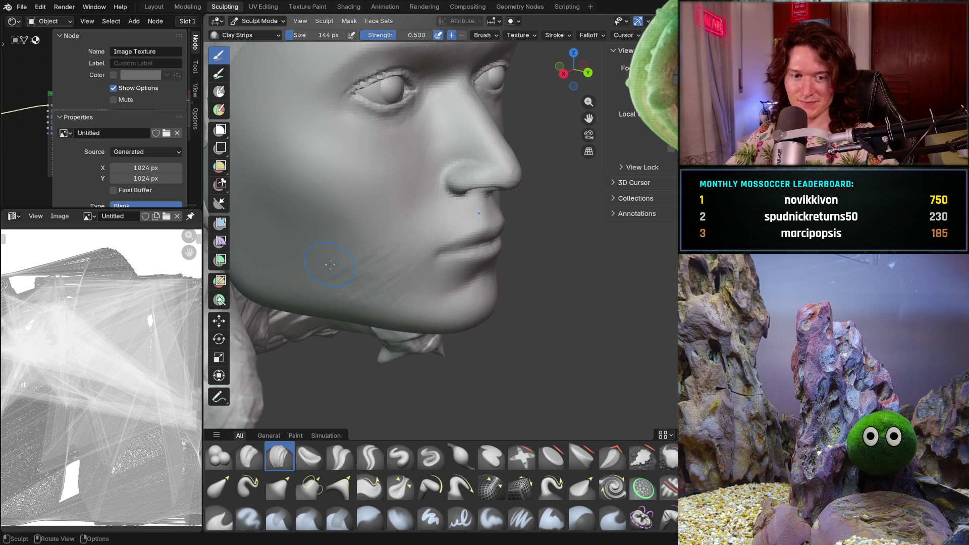
key("shift")
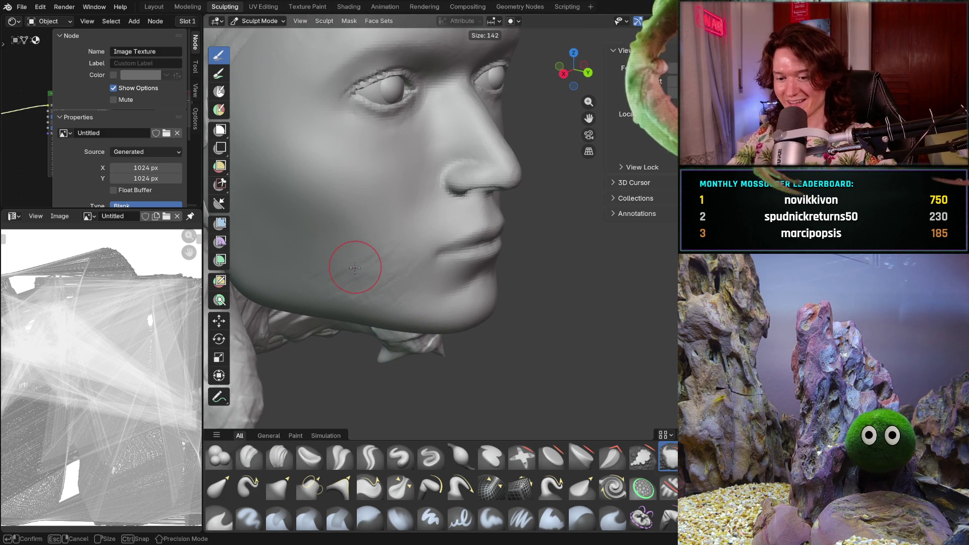
- Enlarge the Smooth brush to 214 px and smooth the cheek down toward the lower face
key("f")
left_click(361, 263)
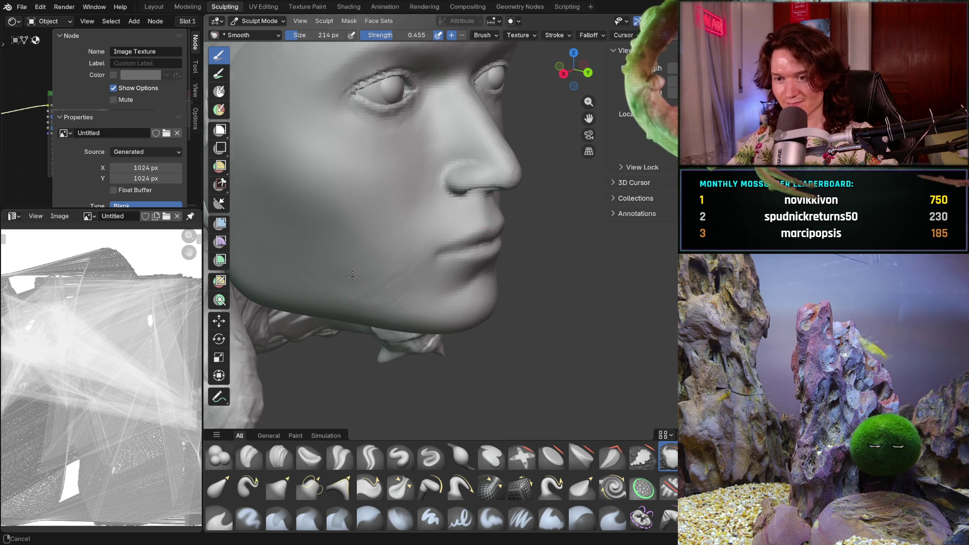
scroll(348, 265, "up", 3)
middle_click_drag(346, 260, 347, 307, "shift")
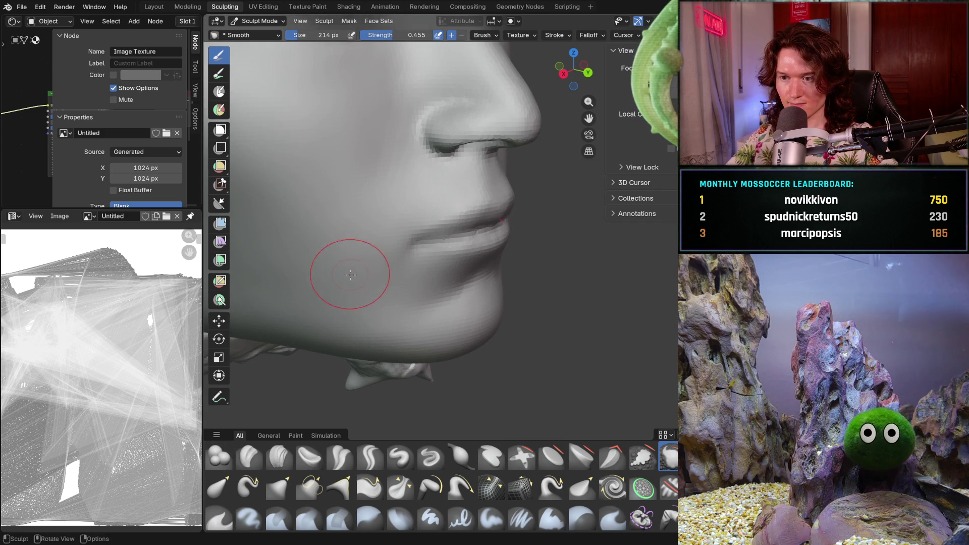
middle_click_drag(346, 271, 372, 259, "shift")
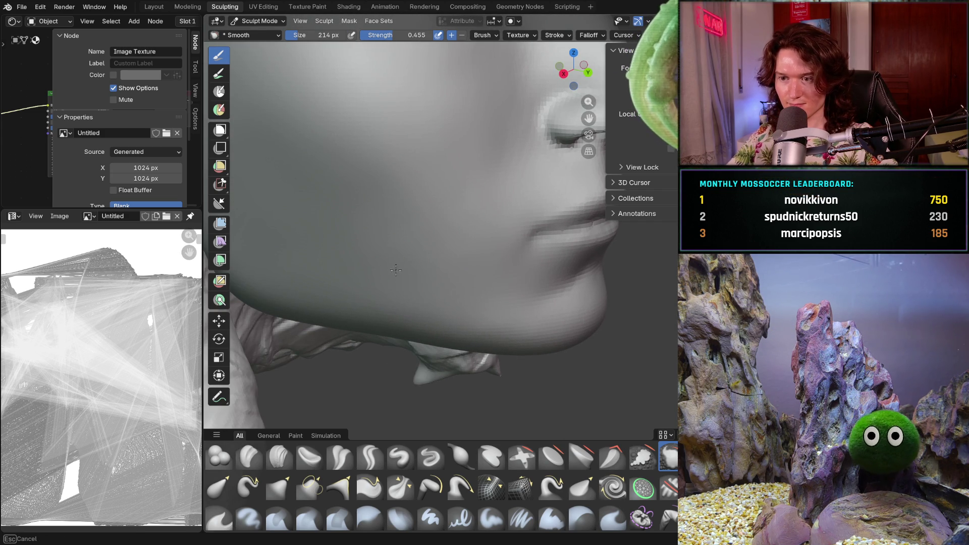
middle_click_drag(465, 297, 356, 310)
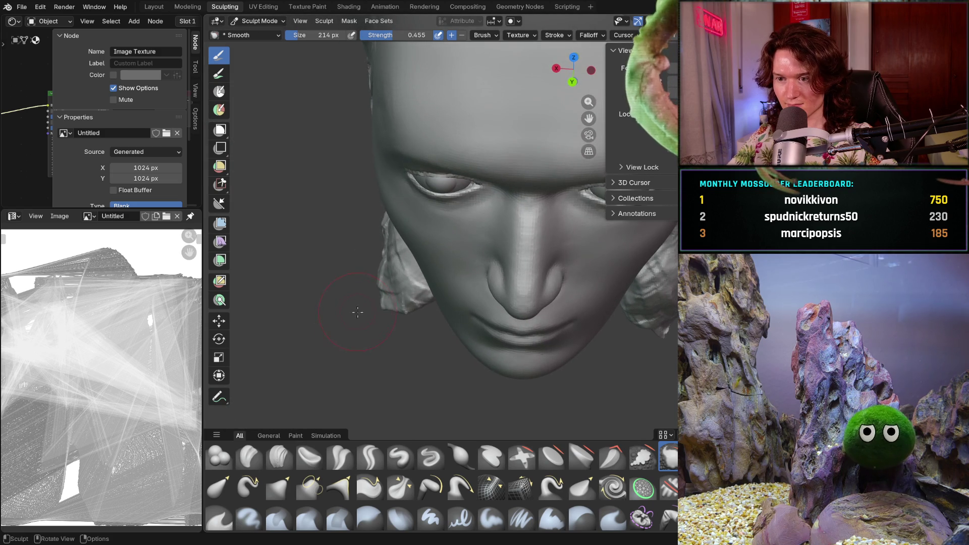
mouse_move(440, 296)
middle_mouse_down()
mouse_move(442, 282)
mouse_move(454, 291)
mouse_move(444, 275)
middle_mouse_up()
scroll(442, 283, "down", 2)
scroll(440, 267, "up", 8)
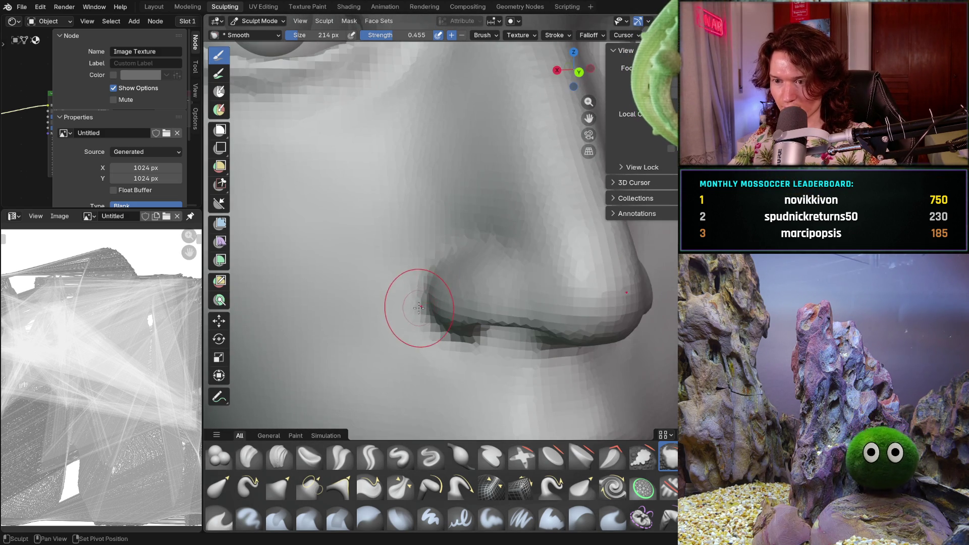
- Smooth the lips and the area under the nose, checking front and side profiles
mouse_move(417, 310)
middle_mouse_down()
mouse_move(422, 286)
mouse_move(482, 266)
mouse_move(458, 243)
mouse_move(484, 263)
middle_mouse_up()
scroll(504, 308, "up", 5)
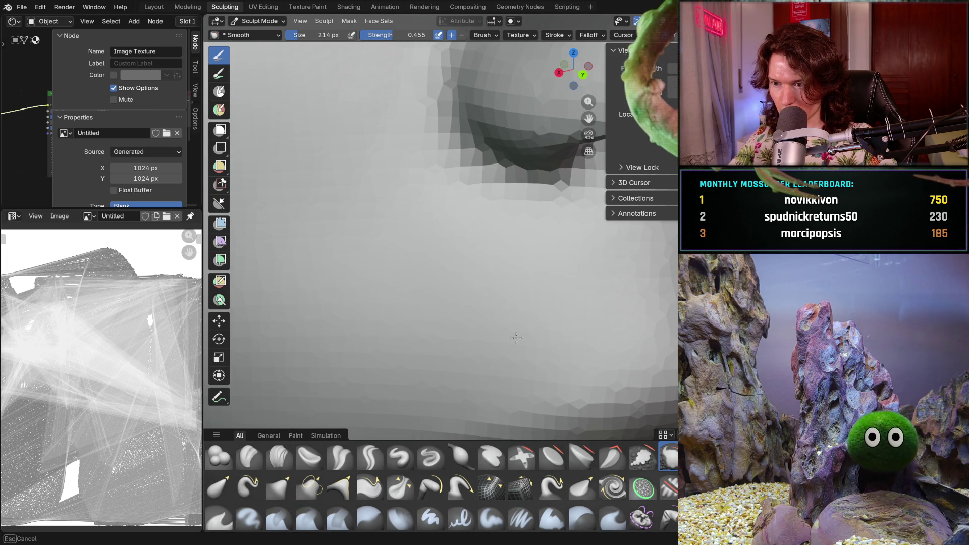
mouse_move(539, 303)
middle_mouse_down()
mouse_move(552, 287)
mouse_move(462, 366)
middle_mouse_up()
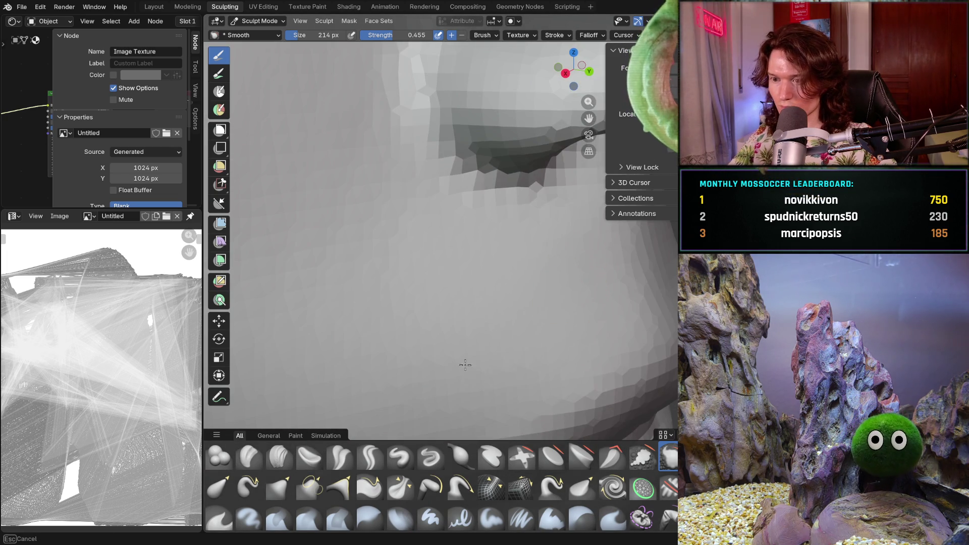
scroll(573, 328, "down", 5)
middle_click_drag(574, 329, 537, 326)
mouse_move(552, 342)
middle_mouse_down()
mouse_move(476, 325)
mouse_move(369, 279)
middle_mouse_up()
mouse_move(484, 245)
middle_mouse_down()
mouse_move(443, 245)
mouse_move(399, 275)
middle_mouse_up()
mouse_move(415, 242)
middle_mouse_down()
mouse_move(434, 228)
mouse_move(335, 227)
middle_mouse_up()
scroll(388, 284, "down", 3)
middle_click_drag(387, 283, 462, 270)
scroll(446, 273, "up", 5)
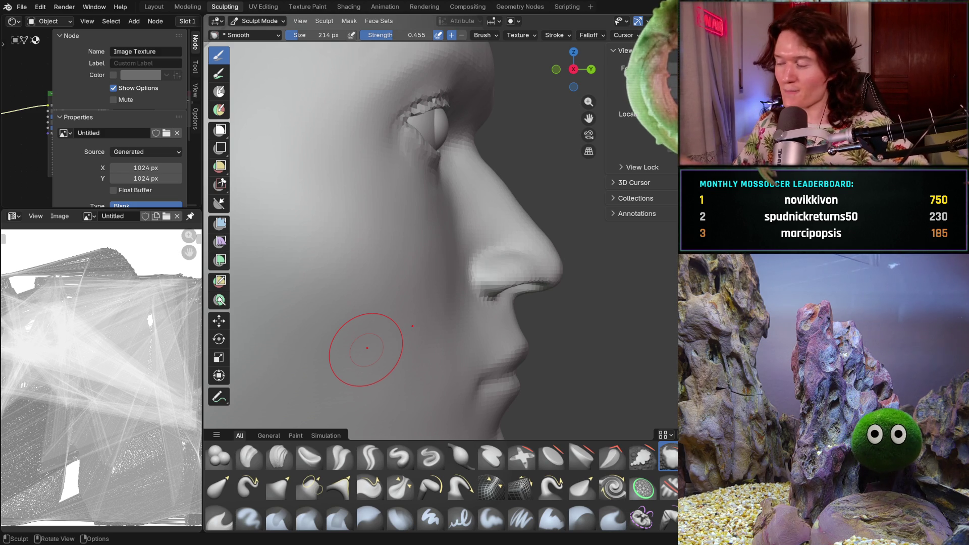
- Smooth the cheek beside the nose, just below the eye
middle_click_drag(368, 255, 379, 234)
mouse_move(480, 234)
middle_mouse_down()
mouse_move(426, 232)
mouse_move(472, 232)
mouse_move(469, 247)
middle_mouse_up()
scroll(454, 244, "down", 3)
scroll(479, 241, "up", 6)
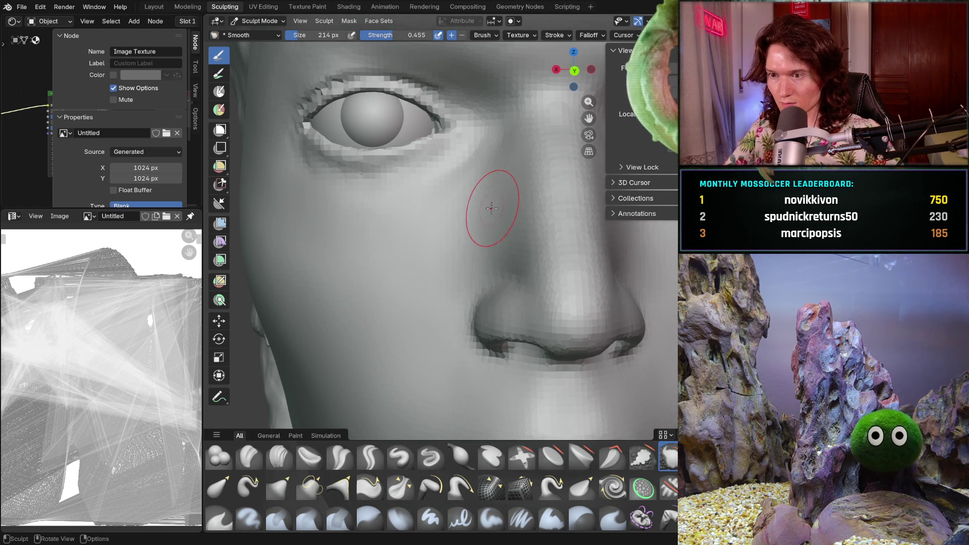
middle_click_drag(501, 201, 417, 260, "shift")
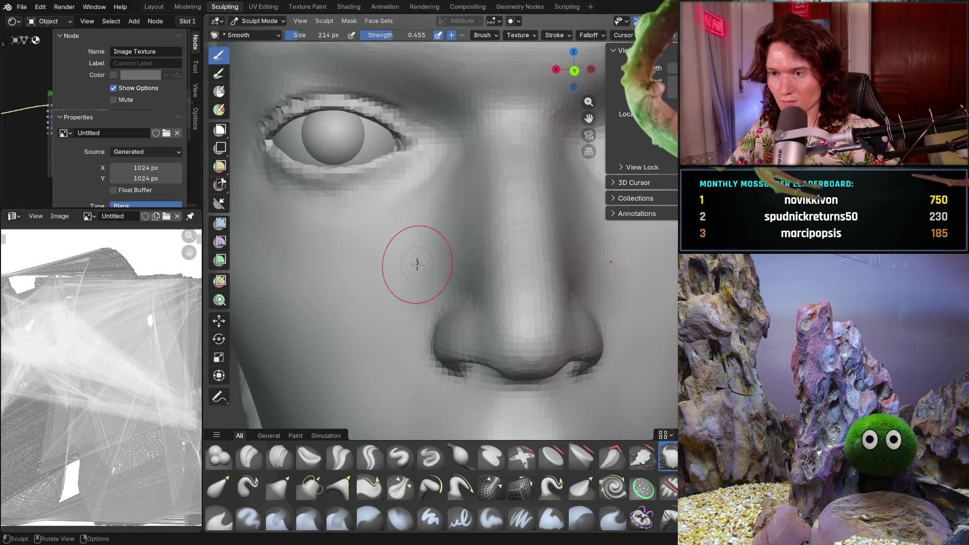
- Switch to Clay Strips at 128 px and Shift-smooth the area beside the nose
left_click(279, 457)
key("f")
left_click(411, 252)
middle_click_drag(411, 238, 427, 219)
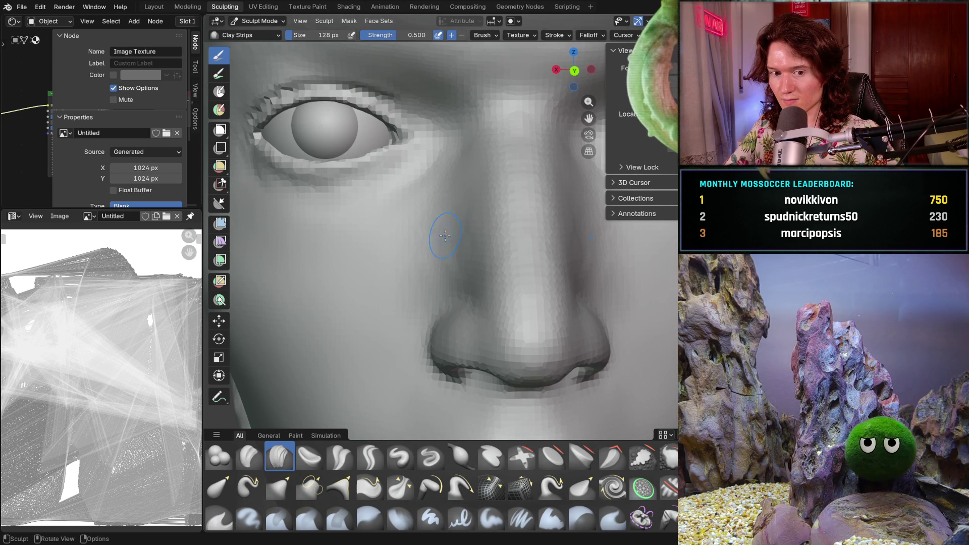
middle_click_drag(448, 244, 451, 196)
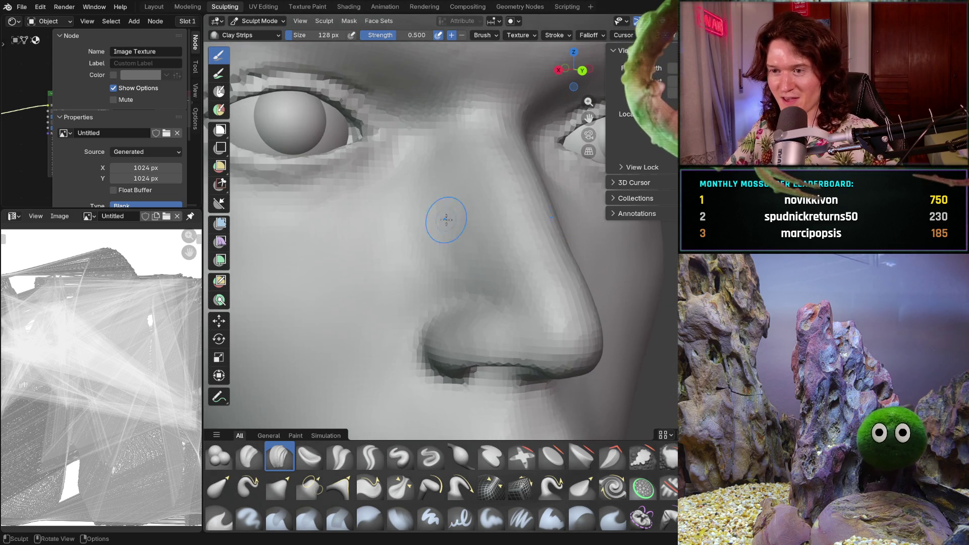
mouse_move(410, 263)
middle_mouse_down()
mouse_move(389, 232)
mouse_move(441, 254)
mouse_move(460, 183)
middle_mouse_up()
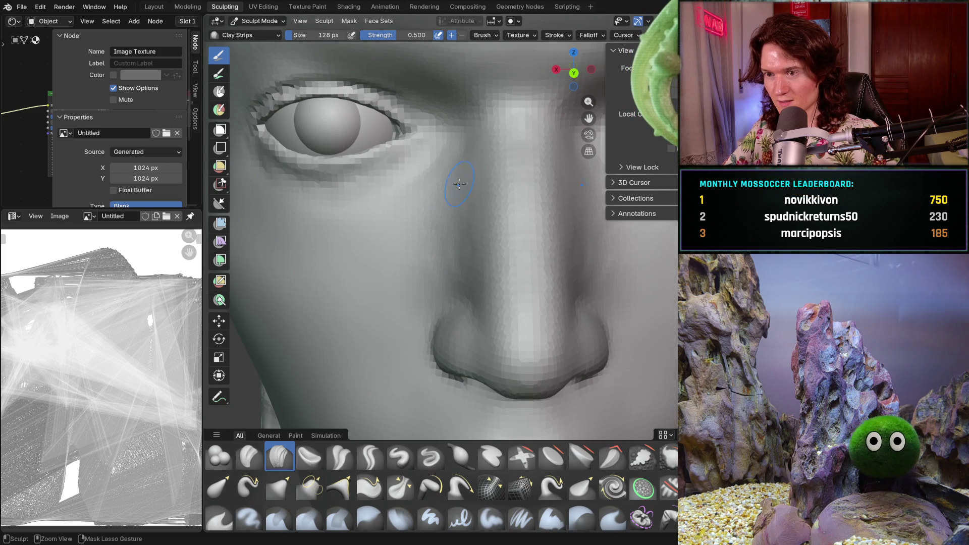
key("shift")
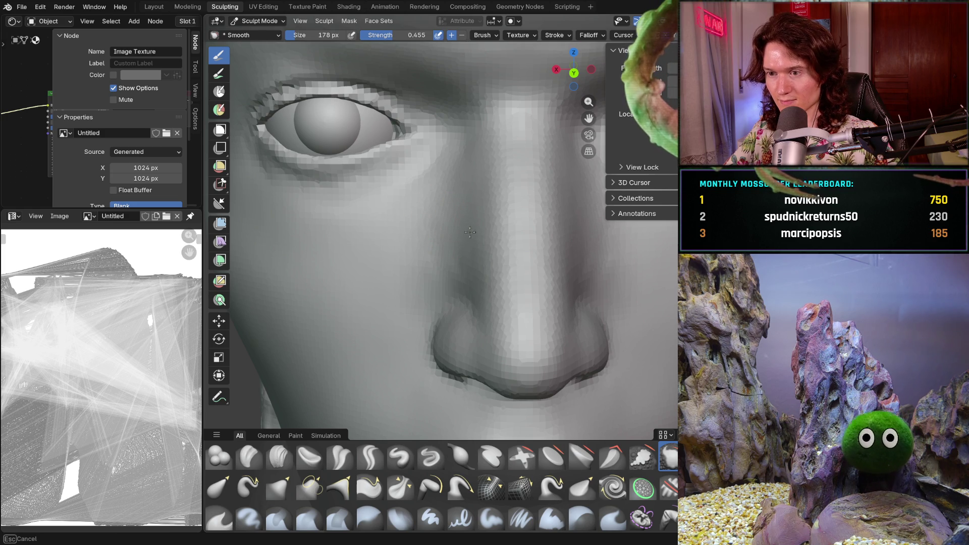
middle_click_drag(458, 255, 443, 225)
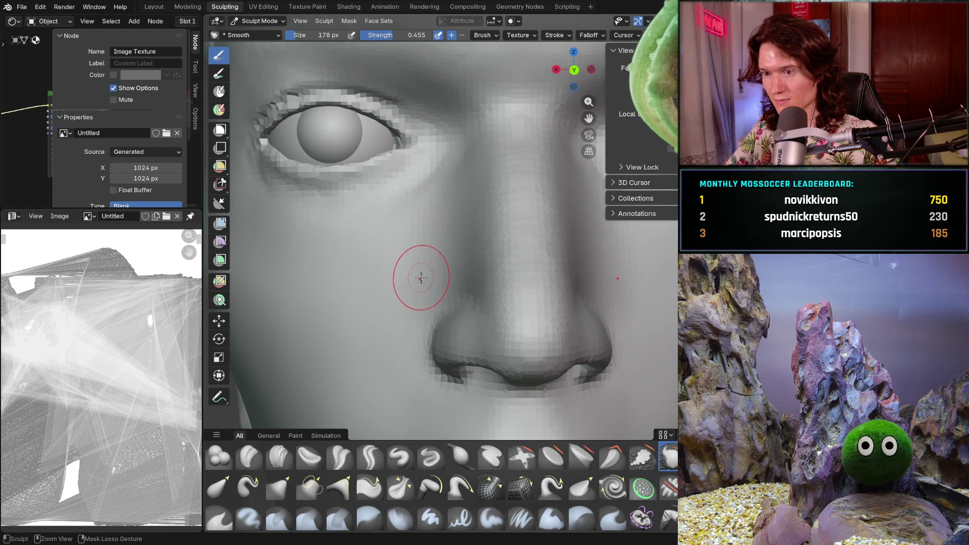
- Shrink the Clay Strips brush to 114 px and add clay along the side of the nose
scroll(421, 279, "up", 5)
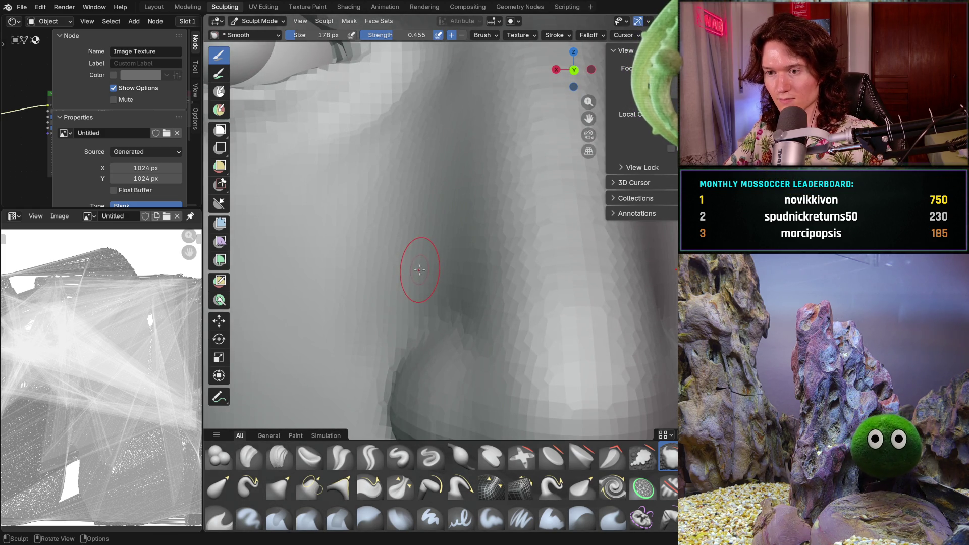
key("f")
left_click(454, 284)
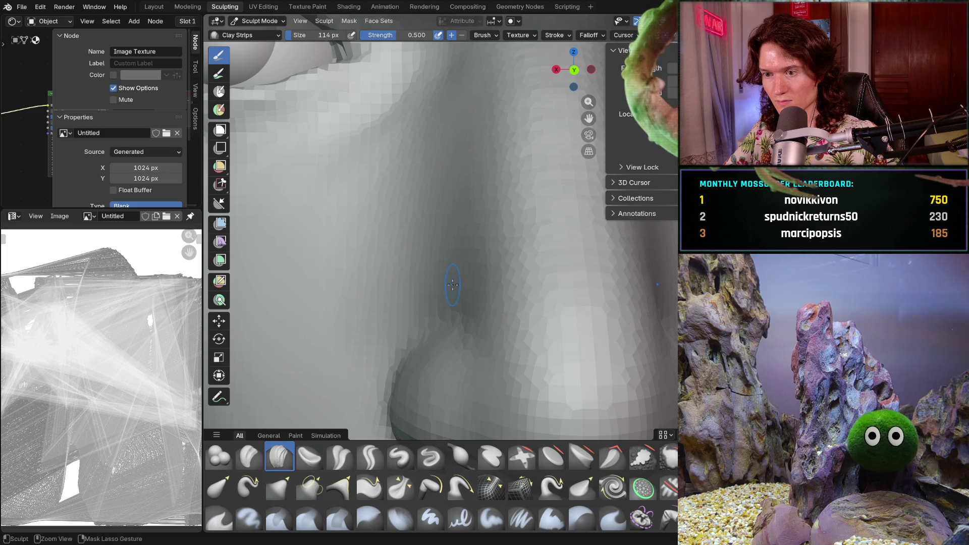
scroll(432, 253, "down", 5)
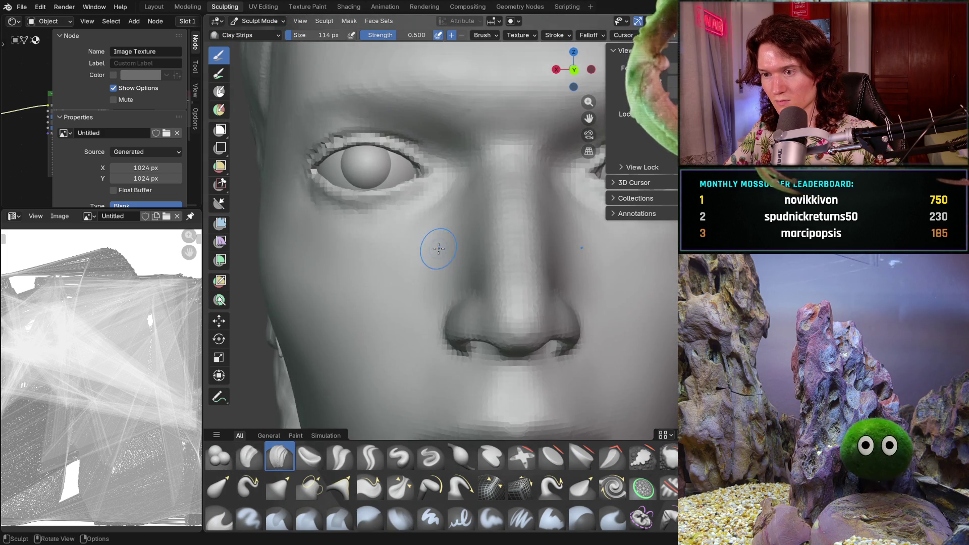
scroll(484, 263, "up", 3)
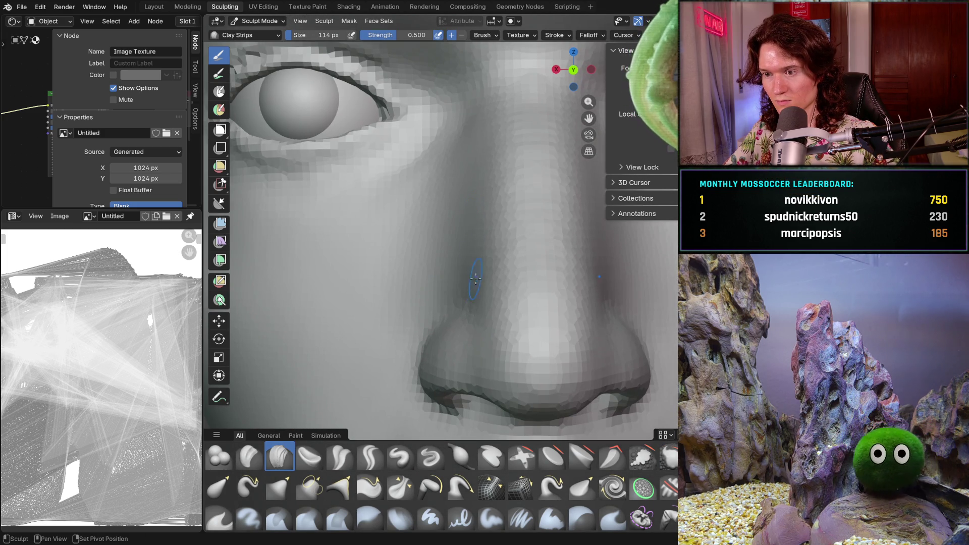
left_click_drag(468, 273, 457, 273)
mouse_move(442, 284)
middle_mouse_down()
mouse_move(516, 294)
mouse_move(533, 280)
mouse_move(505, 270)
mouse_move(444, 279)
mouse_move(449, 286)
middle_mouse_up()
scroll(536, 258, "up", 5)
scroll(484, 263, "down", 10)
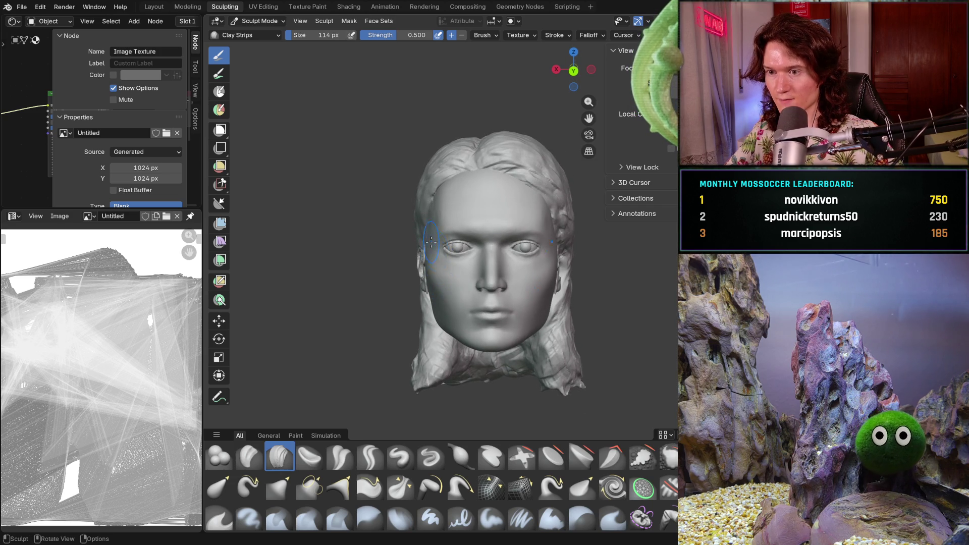
- Smooth the left side of the forehead and enlarge the Smooth brush to 310 px
scroll(436, 250, "up", 5)
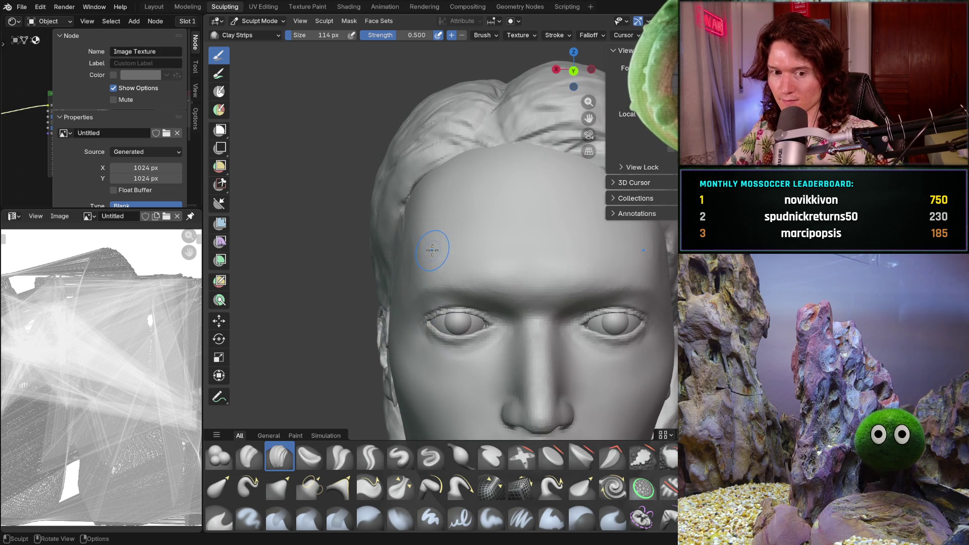
scroll(420, 262, "up", 1)
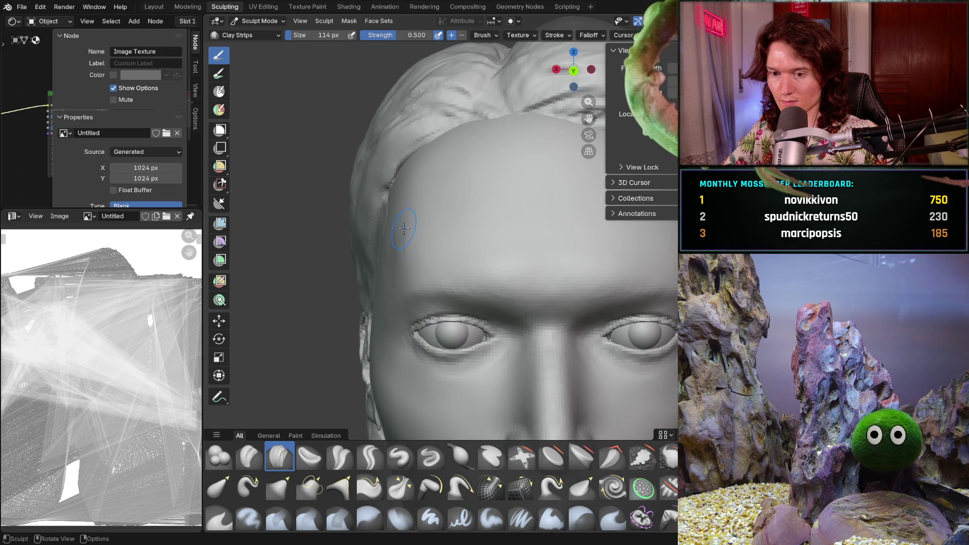
mouse_move(404, 219)
middle_mouse_down()
mouse_move(387, 238)
mouse_move(396, 263)
mouse_move(362, 257)
mouse_move(330, 316)
middle_mouse_up()
scroll(323, 275, "up", 6)
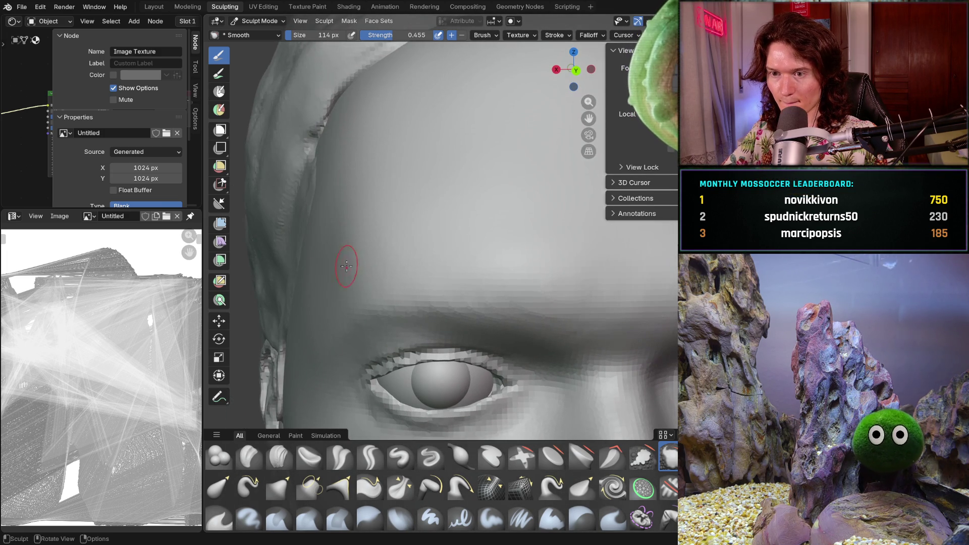
key("f")
left_click(323, 260)
- Orbit around the head to check the smoothed forehead and temple from the side
middle_click_drag(323, 260, 306, 259)
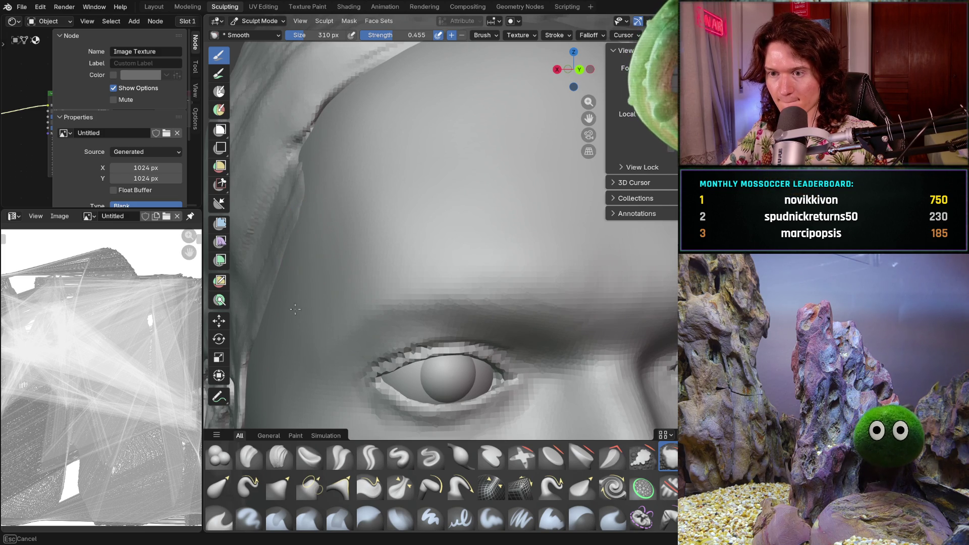
middle_click_drag(320, 216, 357, 221)
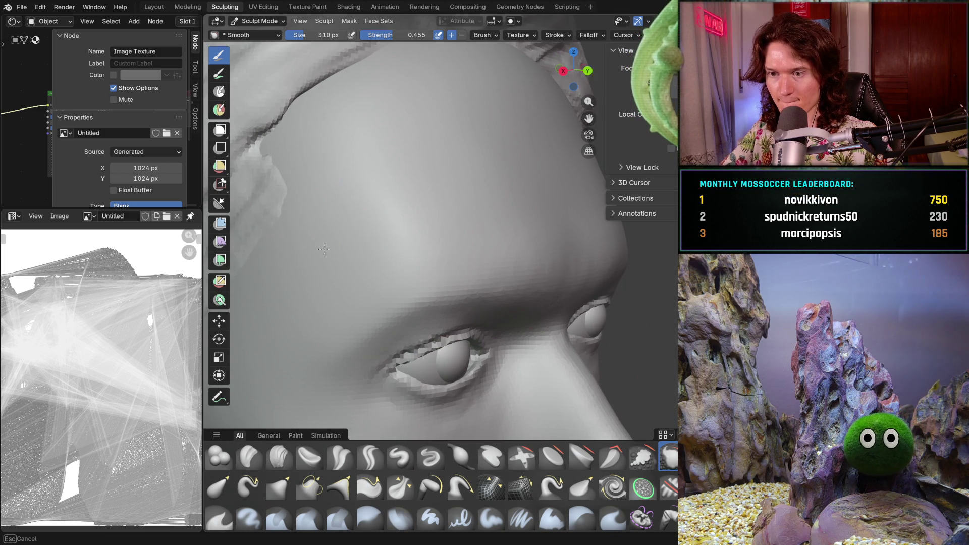
middle_click_drag(433, 219, 356, 207)
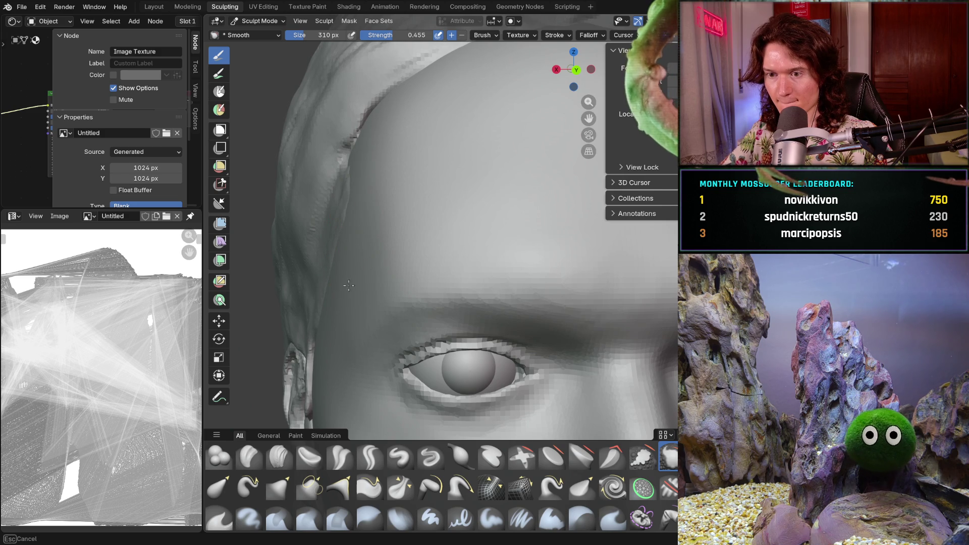
middle_click_drag(353, 292, 341, 237)
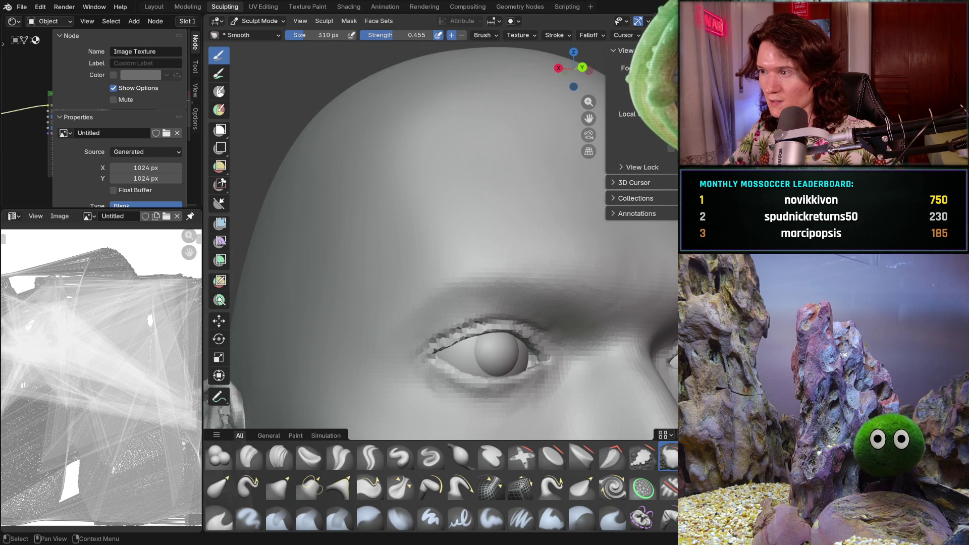
mouse_move(472, 202)
middle_mouse_down()
mouse_move(550, 318)
mouse_move(424, 230)
mouse_move(331, 225)
middle_mouse_up()
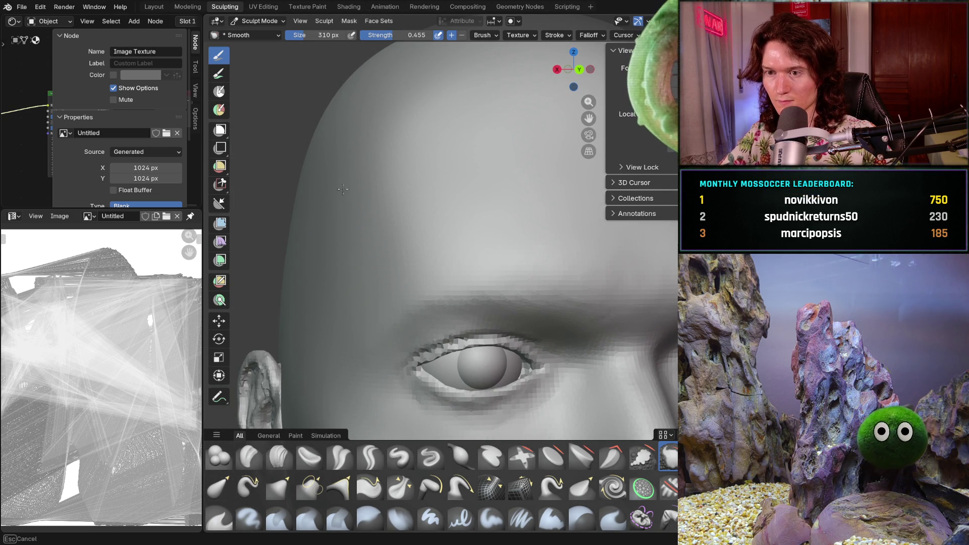
middle_click_drag(377, 263, 342, 213)
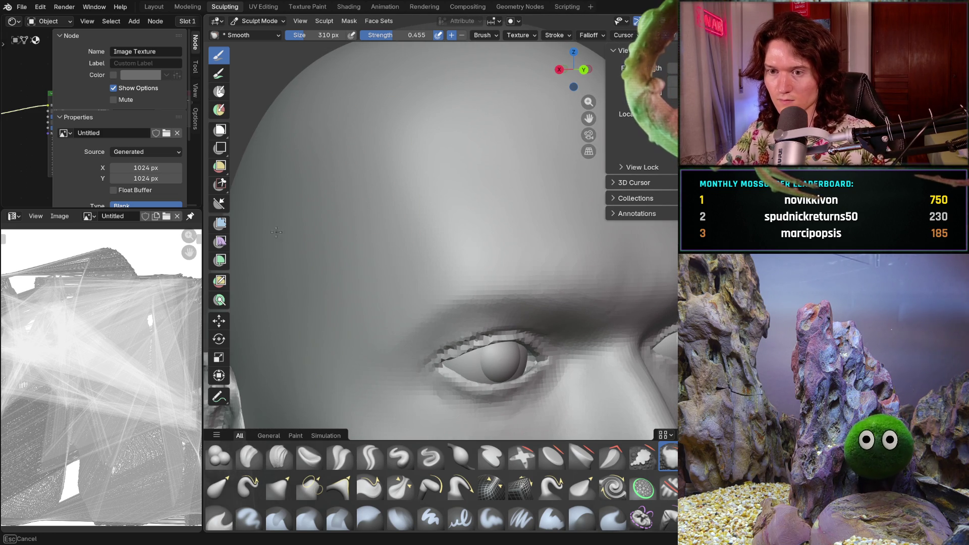
middle_click_drag(345, 256, 332, 255)
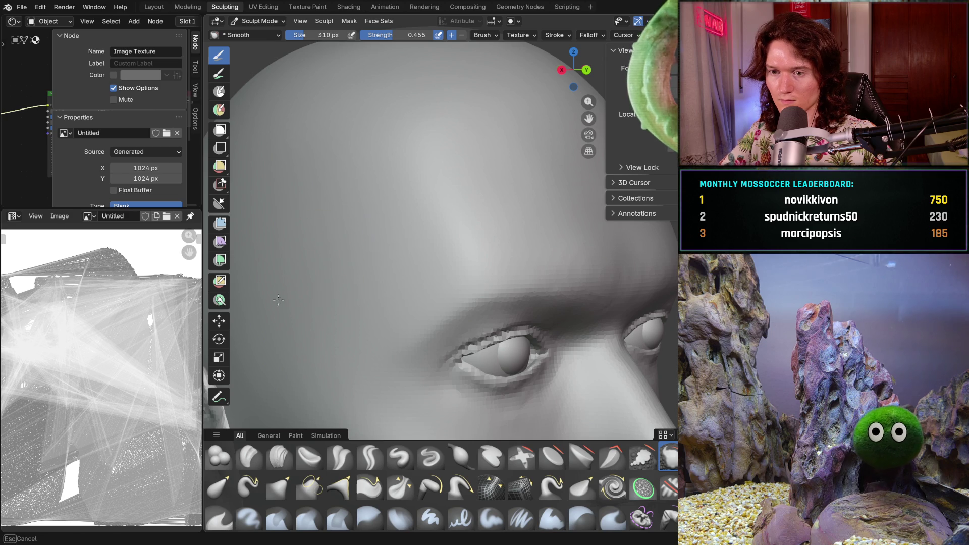
scroll(314, 136, "down", 5)
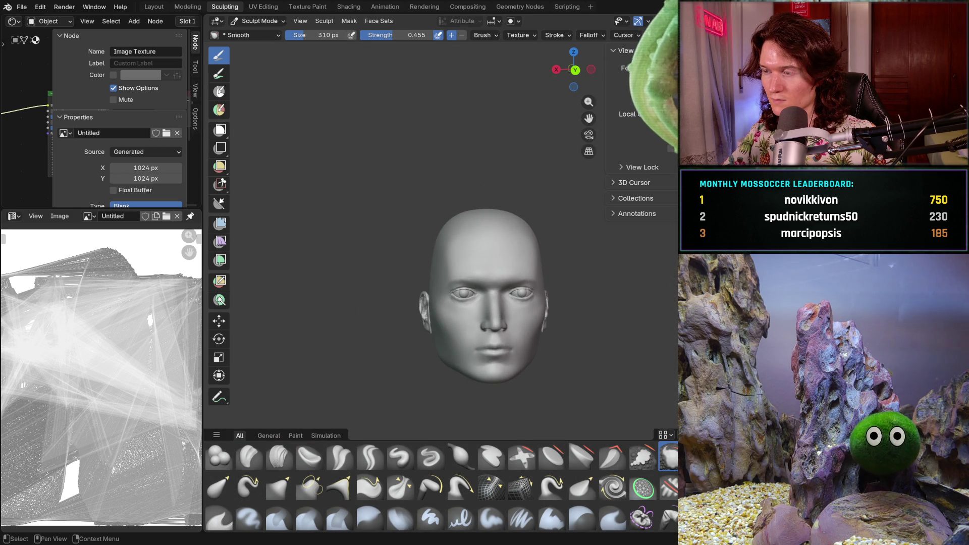
- Unhide the hair with Alt+H and view the head from profile, front and three-quarter angles
key("alt+h")
scroll(468, 313, "up", 4)
mouse_move(468, 313)
middle_mouse_down()
mouse_move(555, 302)
mouse_move(444, 346)
middle_mouse_up()
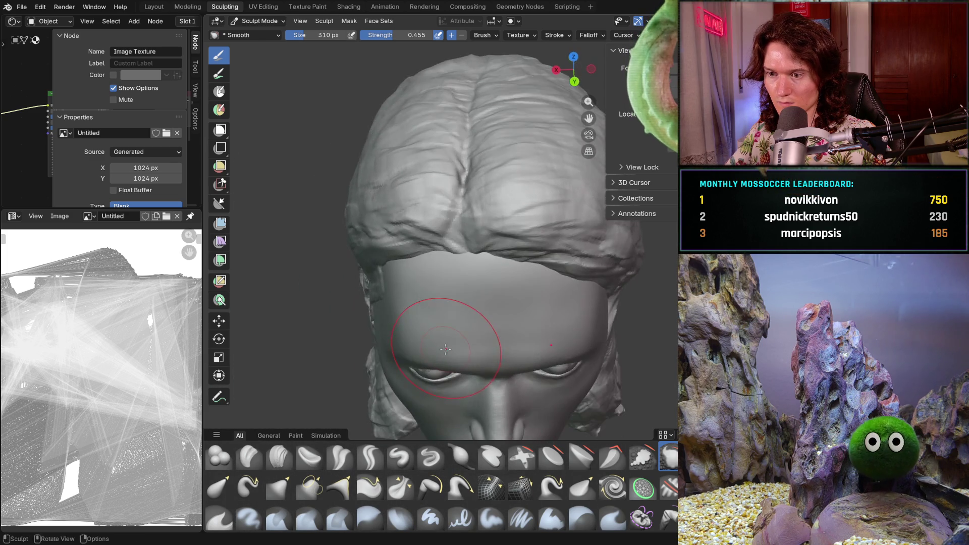
scroll(419, 328, "up", 6)
scroll(431, 334, "down", 6)
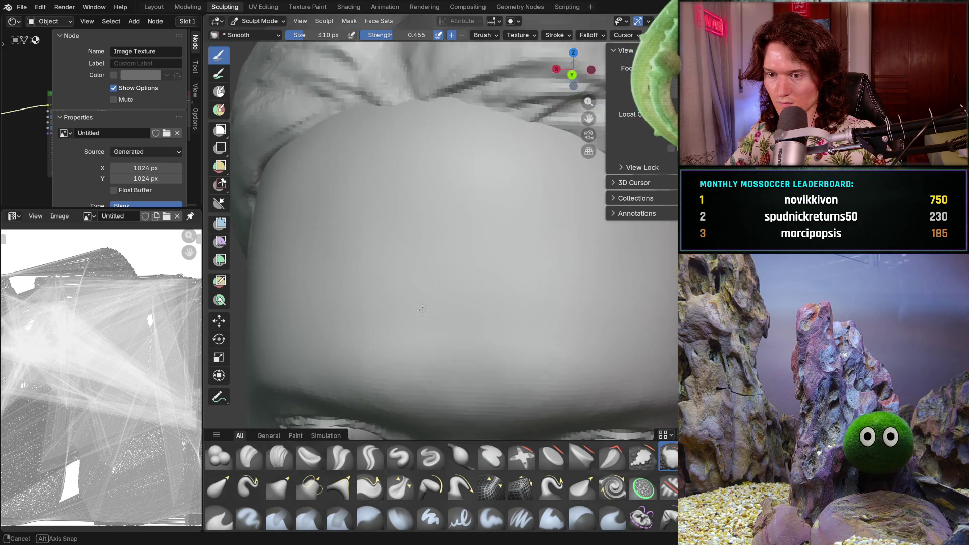
middle_click_drag(424, 323, 378, 302)
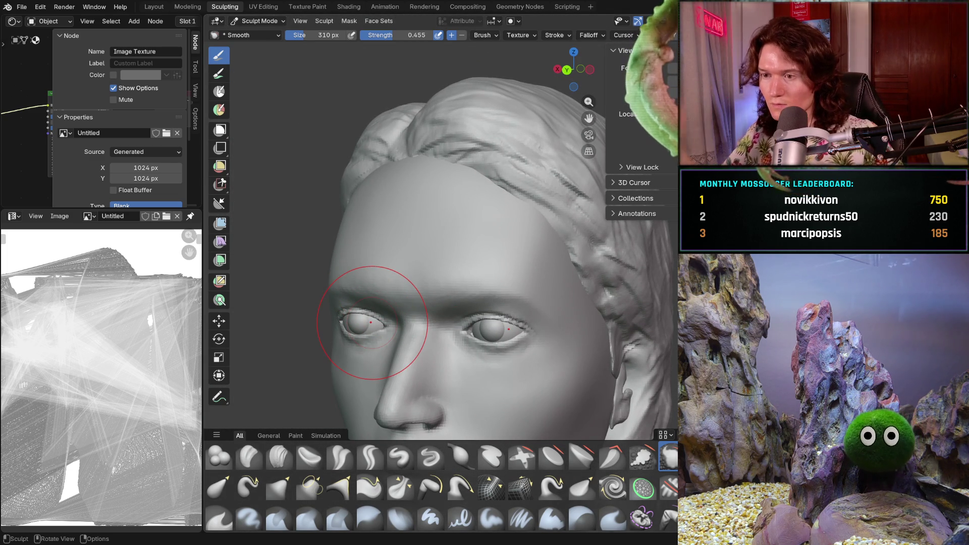
mouse_move(475, 266)
middle_mouse_down()
mouse_move(498, 281)
mouse_move(439, 281)
mouse_move(422, 266)
mouse_move(452, 296)
mouse_move(431, 275)
mouse_move(397, 298)
mouse_move(439, 296)
middle_mouse_up()
scroll(422, 266, "up", 3)
scroll(431, 275, "down", 5)
middle_click_drag(411, 239, 483, 285)
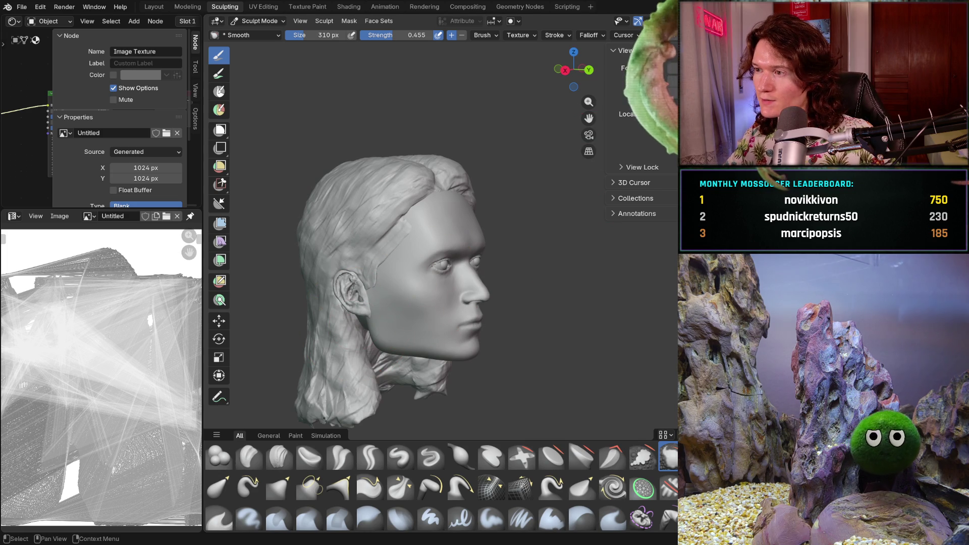
- Undo back to the bald head with the hair hidden and orbit to its back
key("ctrl+z")
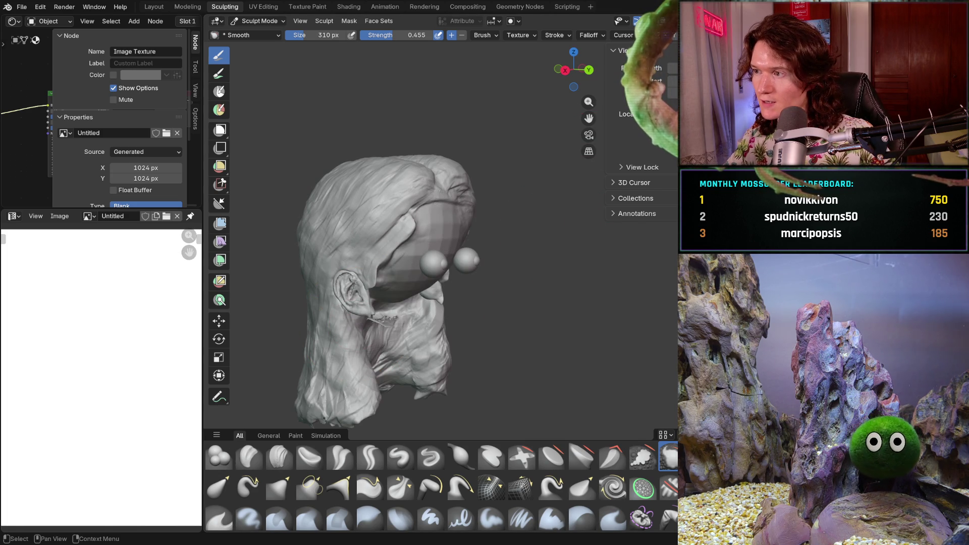
key("ctrl+shift+z")
key("ctrl+z")
mouse_move(434, 323)
middle_mouse_down()
mouse_move(360, 316)
mouse_move(444, 278)
mouse_move(433, 268)
mouse_move(428, 296)
middle_mouse_up()
- Zoom in on the jaw below the ear and switch to the Grab brush with G
scroll(444, 278, "up", 5)
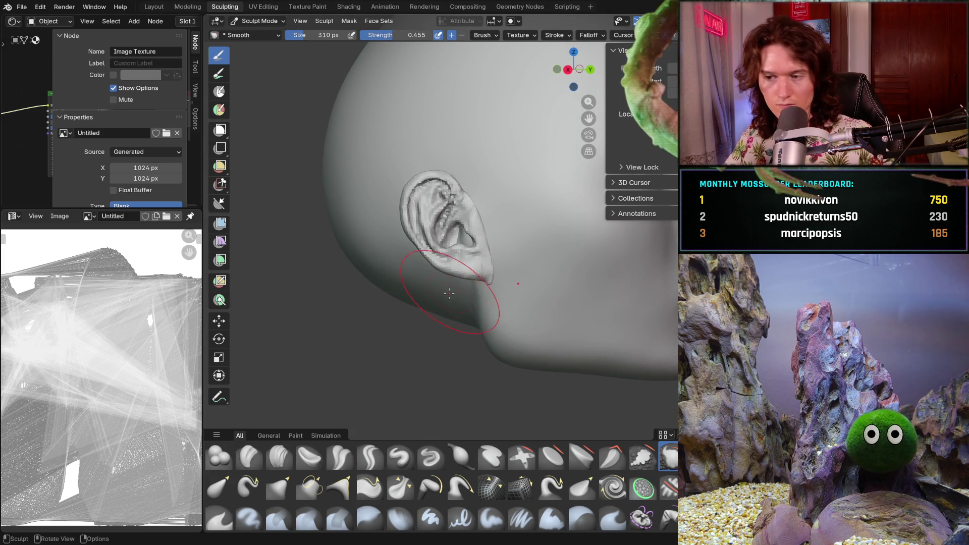
scroll(494, 242, "down", 4)
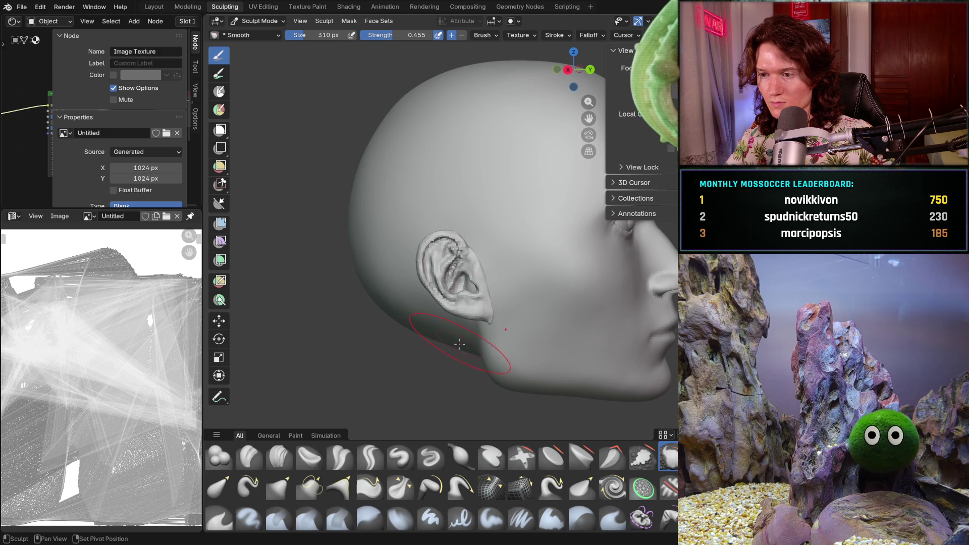
scroll(459, 323, "up", 3)
key("g")
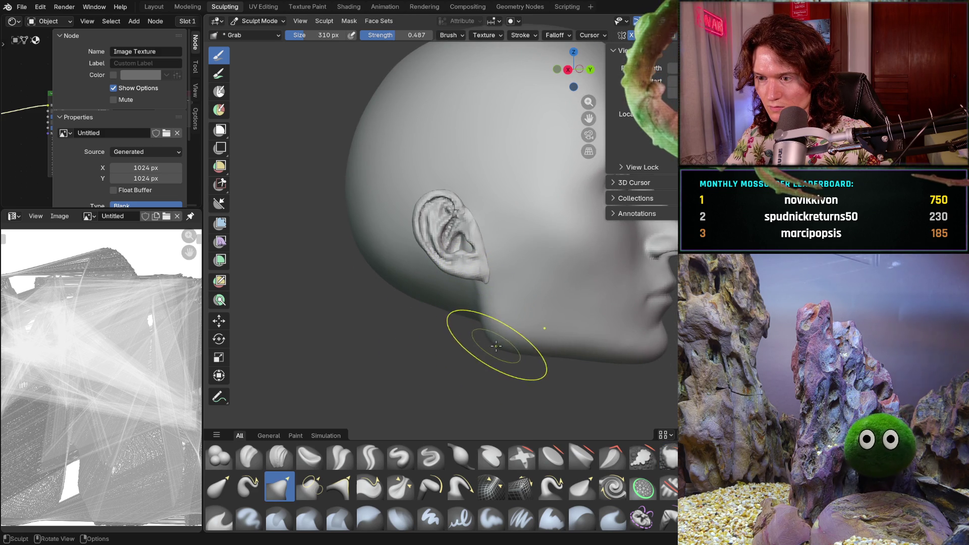
- Drag the earlobe below the ear down into a longer, pointed tip
left_click_drag(481, 308, 484, 318)
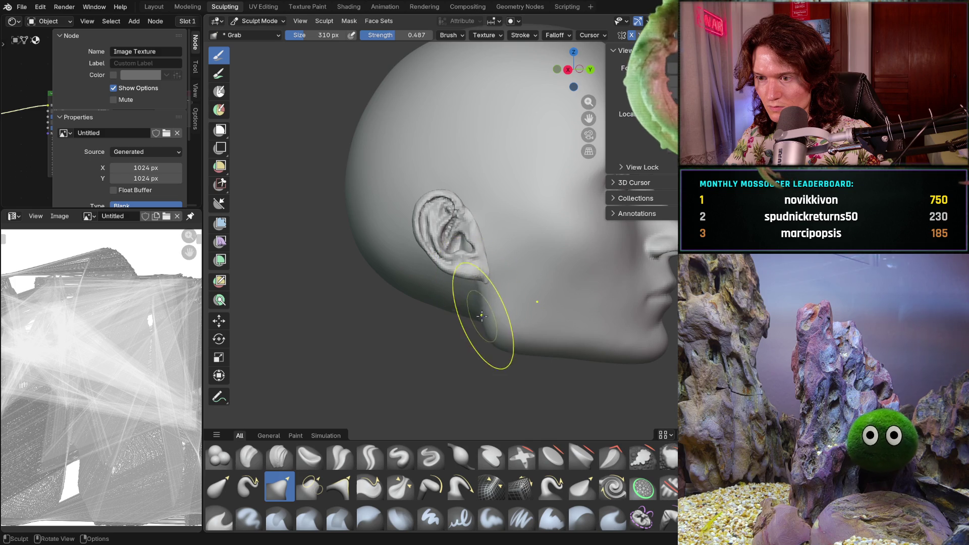
left_click_drag(482, 313, 485, 328)
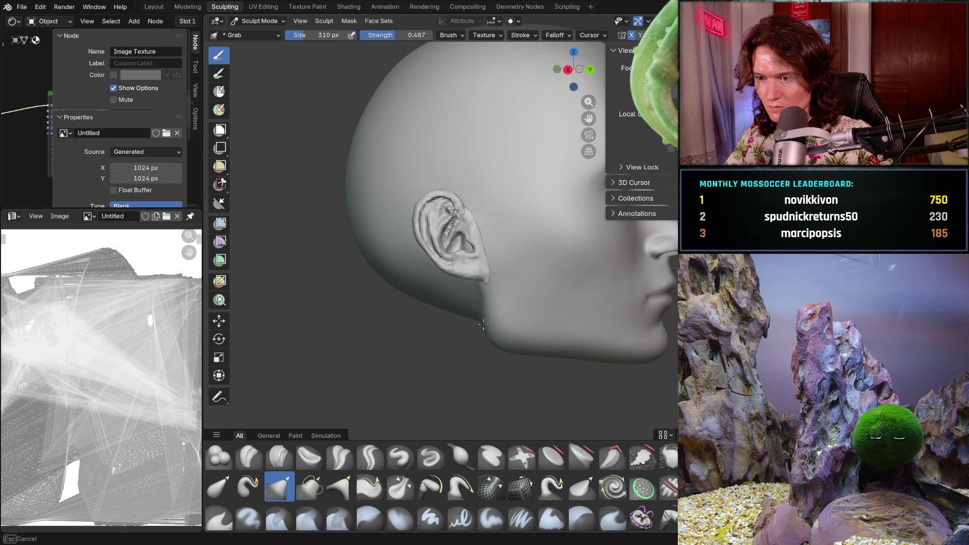
scroll(497, 273, "down", 5)
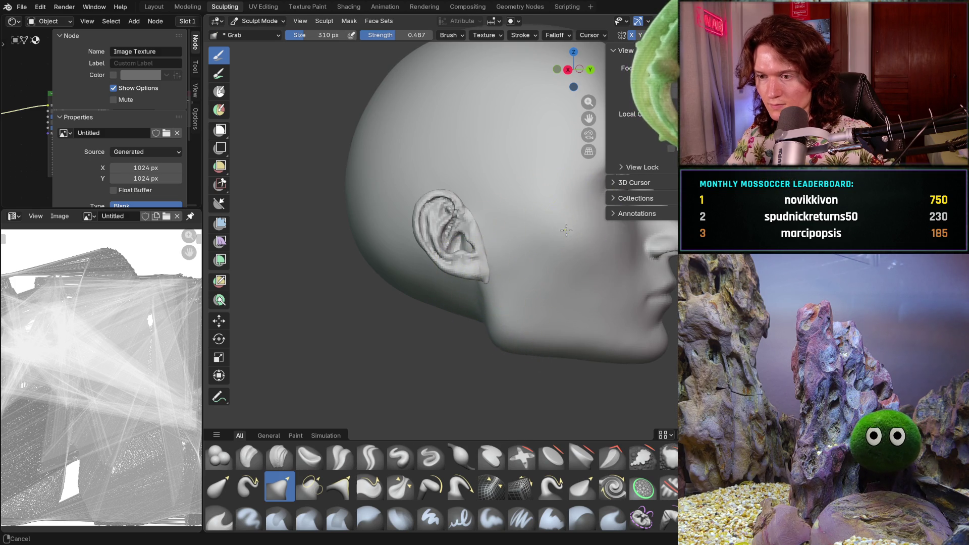
- Orbit from a front view to the right profile to check the reshaped jaw
mouse_move(505, 242)
middle_mouse_down()
mouse_move(433, 237)
mouse_move(411, 247)
mouse_move(540, 263)
mouse_move(598, 257)
mouse_move(485, 250)
middle_mouse_up()
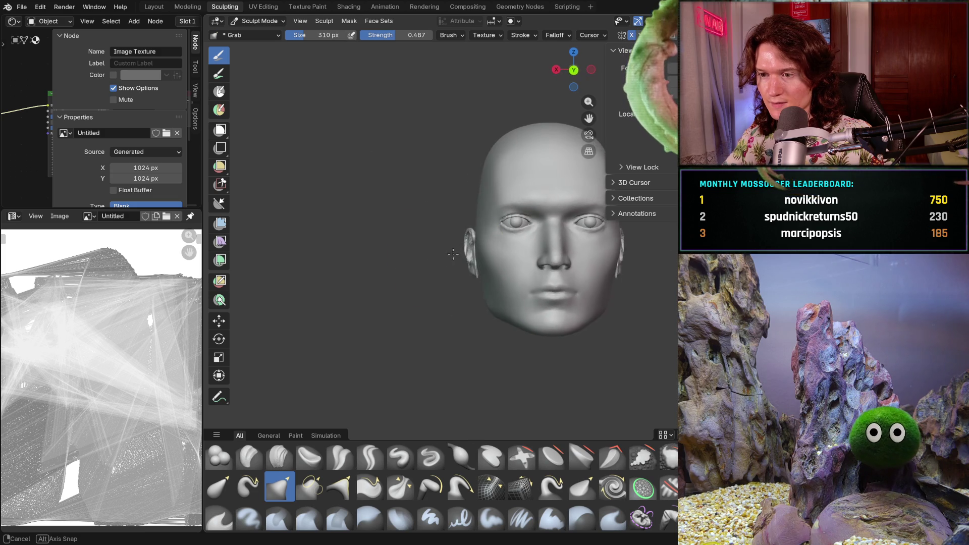
scroll(429, 283, "up", 3)
mouse_move(429, 281)
middle_mouse_down()
mouse_move(414, 319)
mouse_move(410, 302)
middle_mouse_up()
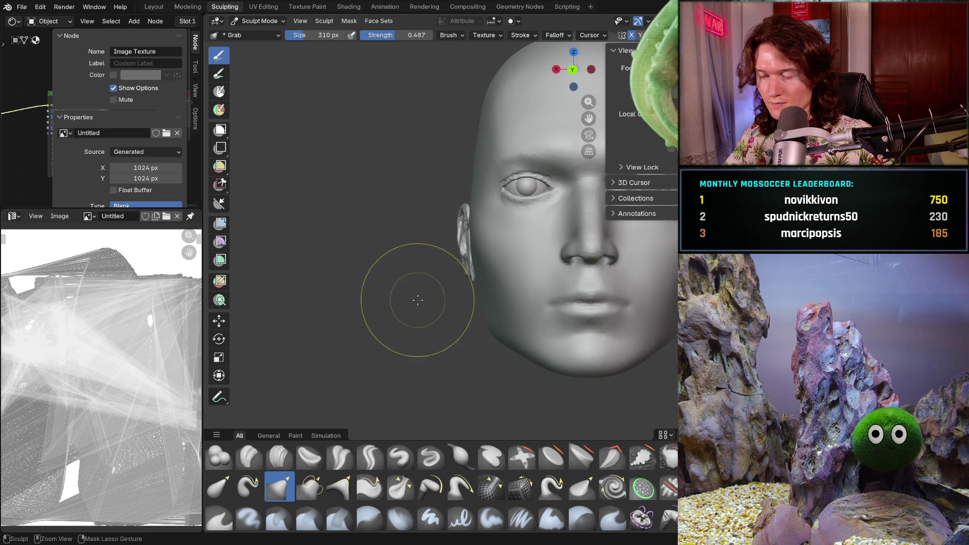
scroll(404, 310, "down", 2)
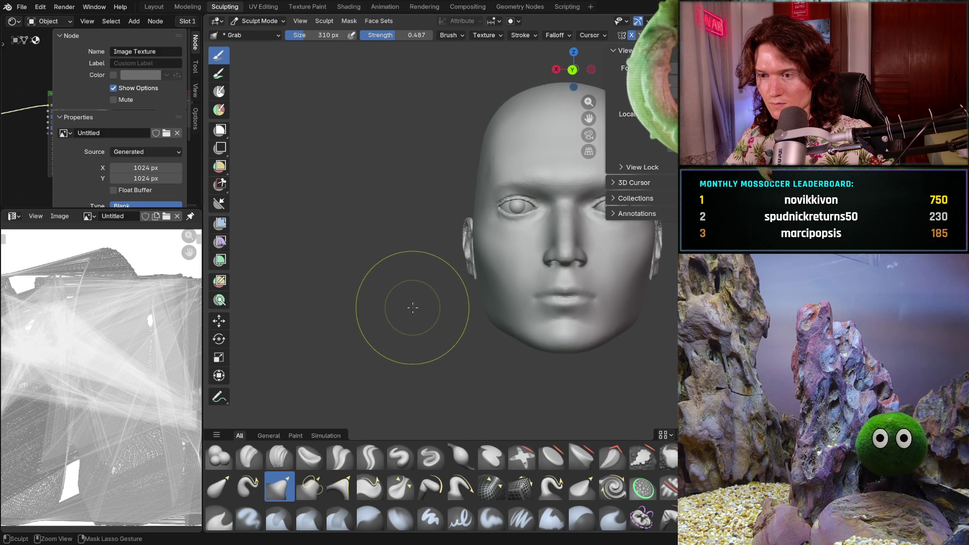
middle_click_drag(412, 307, 505, 253)
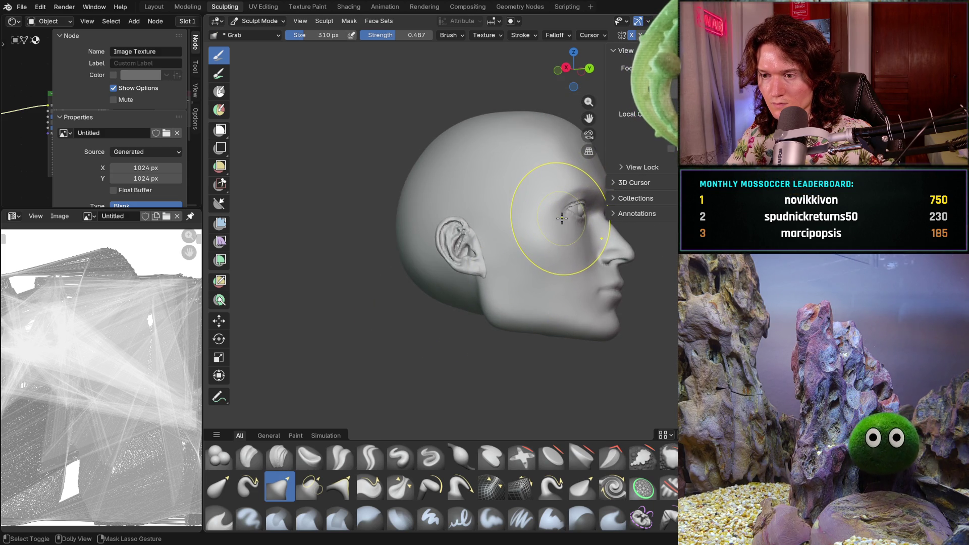
mouse_move(541, 227)
middle_mouse_down()
mouse_move(613, 254)
mouse_move(396, 296)
mouse_move(444, 302)
mouse_move(412, 340)
mouse_move(454, 315)
mouse_move(480, 319)
middle_mouse_up()
scroll(565, 237, "up", 5)
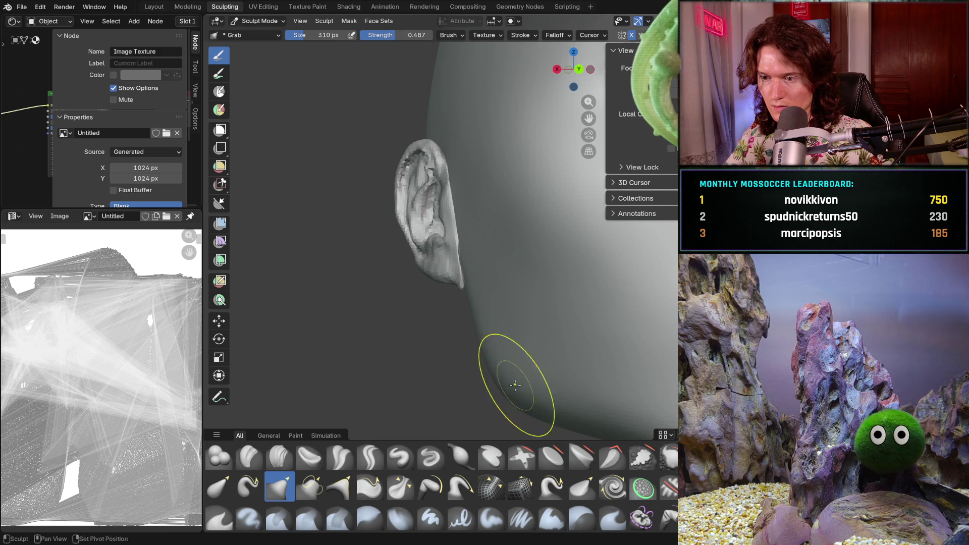
- Inspect the ear from the front, then return to a front view of the whole head
middle_click_drag(511, 385, 559, 325)
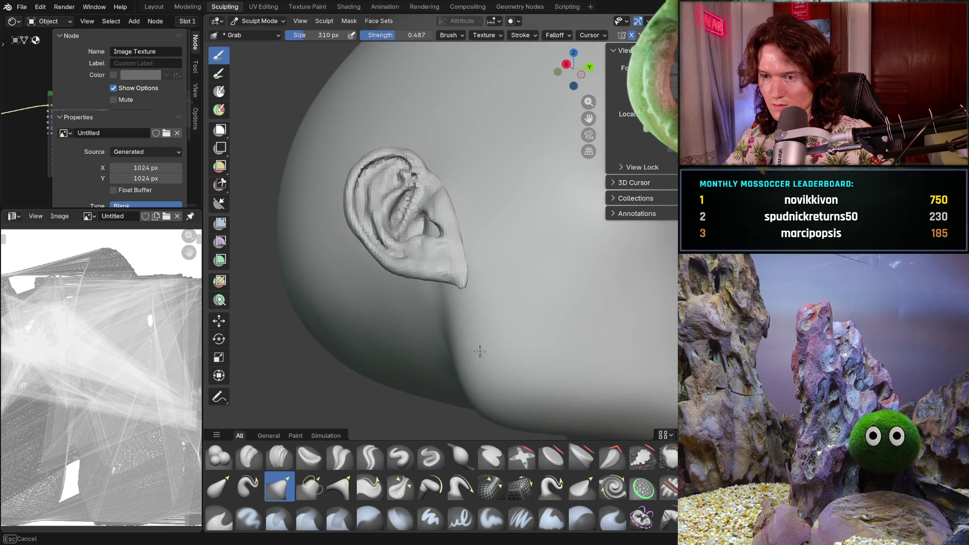
middle_click_drag(439, 327, 435, 313)
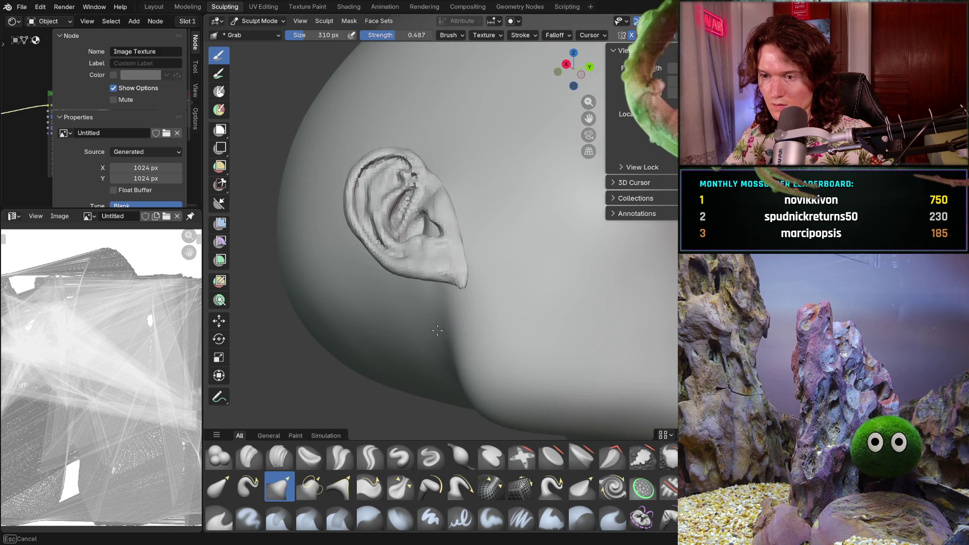
mouse_move(493, 420)
middle_mouse_down()
mouse_move(394, 353)
mouse_move(385, 371)
mouse_move(392, 348)
mouse_move(467, 313)
mouse_move(580, 339)
mouse_move(391, 316)
mouse_move(460, 329)
mouse_move(416, 341)
mouse_move(426, 338)
mouse_move(432, 351)
middle_mouse_up()
scroll(385, 357, "up", 2)
scroll(468, 313, "up", 3)
scroll(434, 350, "up", 4)
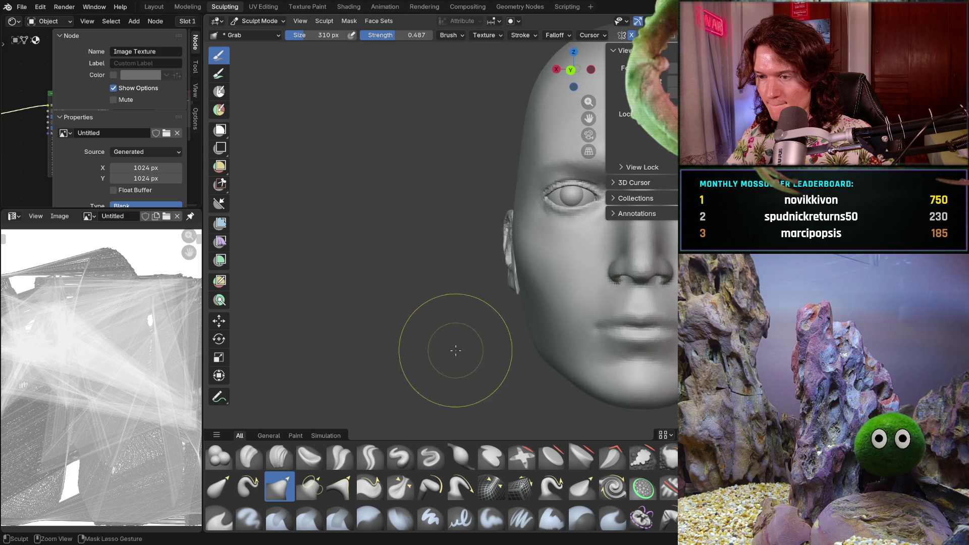
scroll(537, 348, "down", 5)
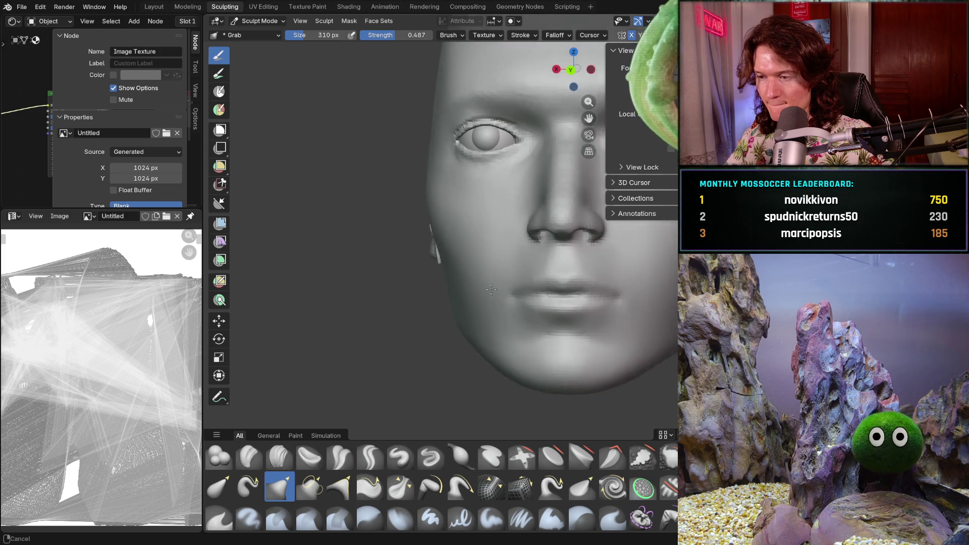
- Snap to the front numpad view and zoom in until the head fills the viewport
key("KP_1")
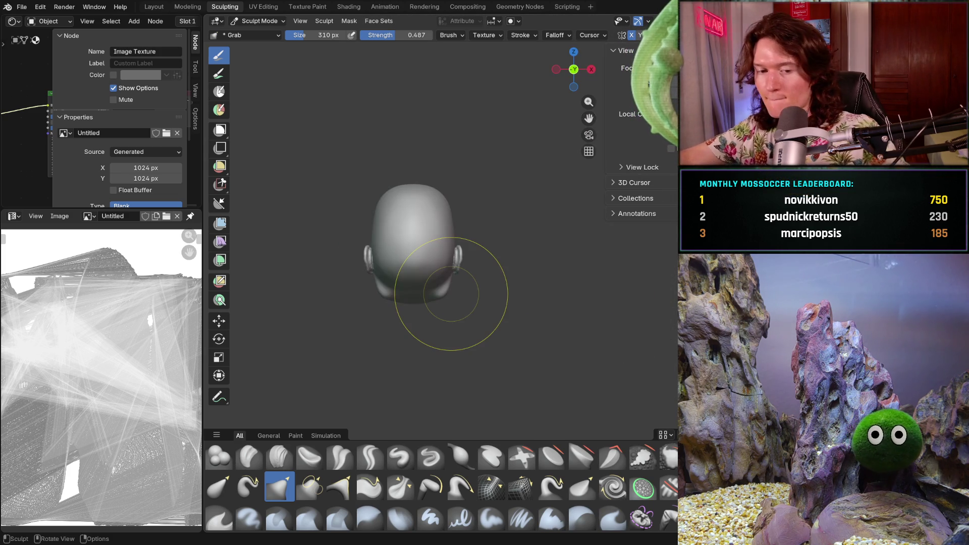
key("ctrl+KP_1")
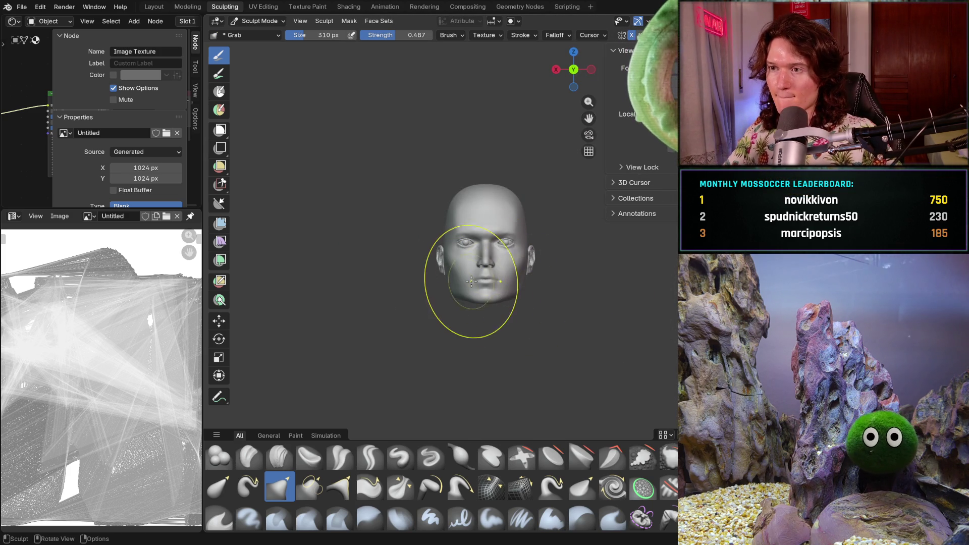
middle_click_drag(471, 258, 433, 281, "ctrl")
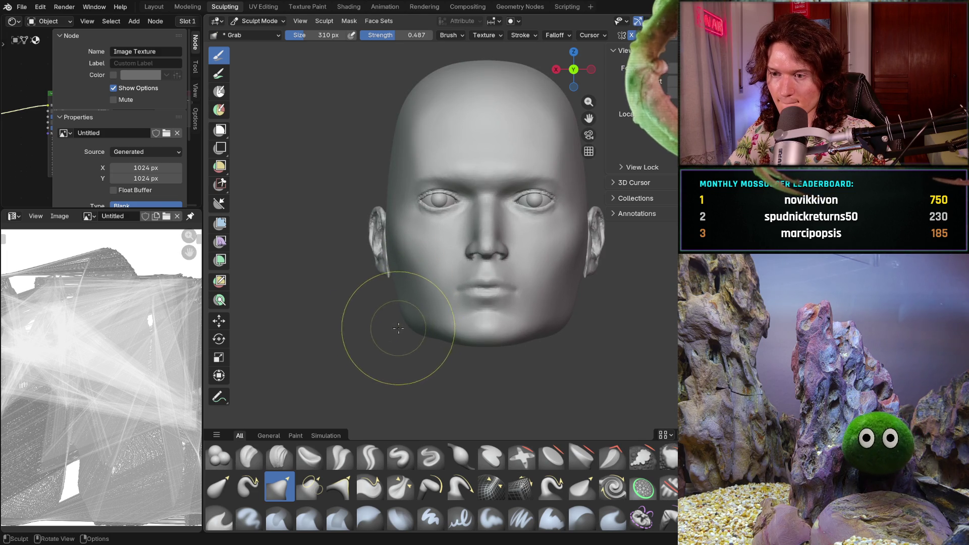
middle_click_drag(396, 329, 402, 310)
scroll(423, 289, "down", 5)
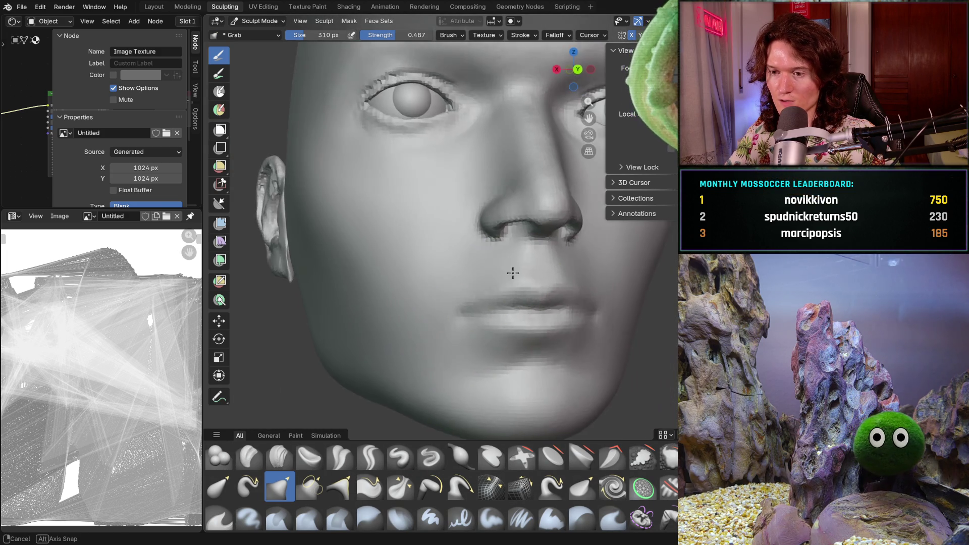
scroll(469, 267, "up", 2)
- Orbit to a side view of the ear and enlarge the Grab brush to 514 px
middle_click_drag(483, 275, 544, 283)
scroll(544, 283, "up", 3)
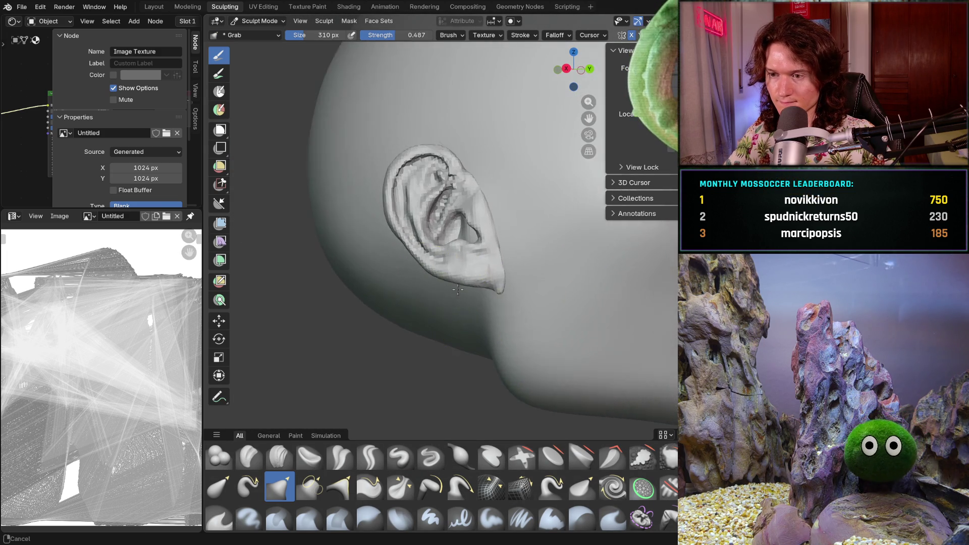
key("f")
left_click(486, 303)
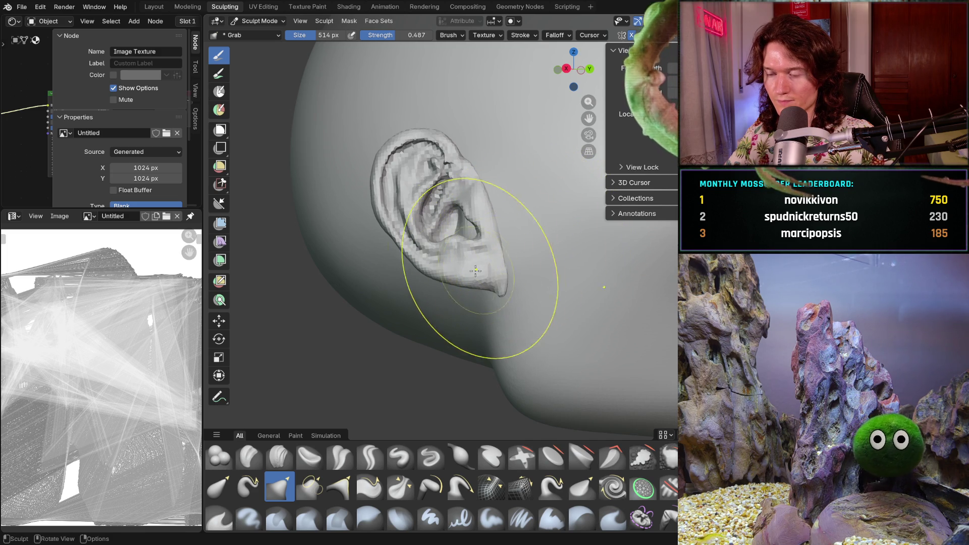
- Snap to the right-side view and enlarge the Grab brush to 606 px
middle_click_drag(454, 277, 454, 242, "ctrl")
key("ctrl+KP_1")
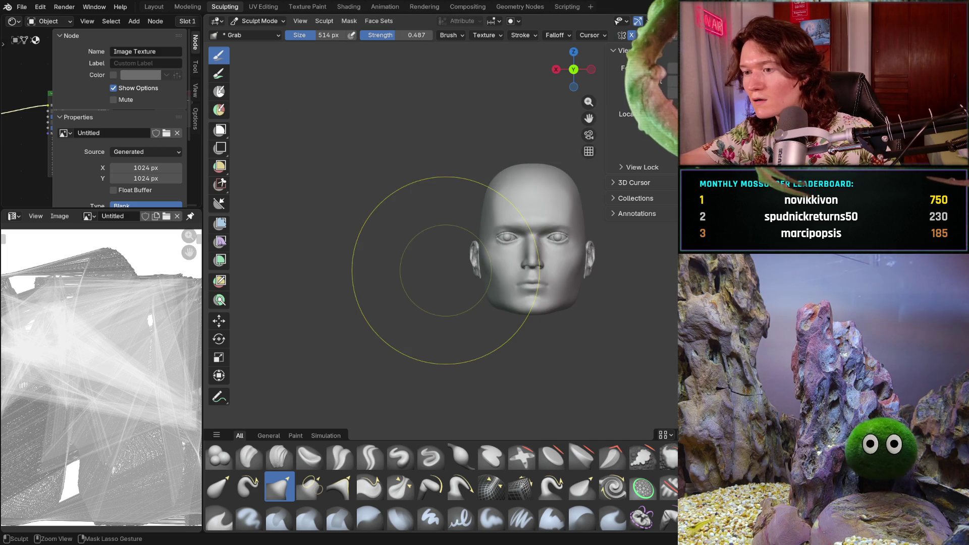
key("KP_3")
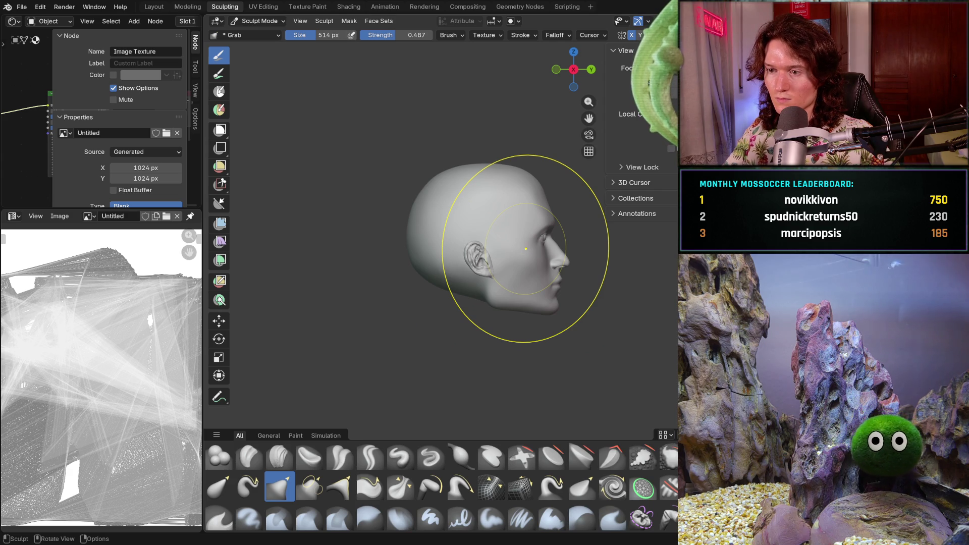
scroll(488, 270, "up", 4)
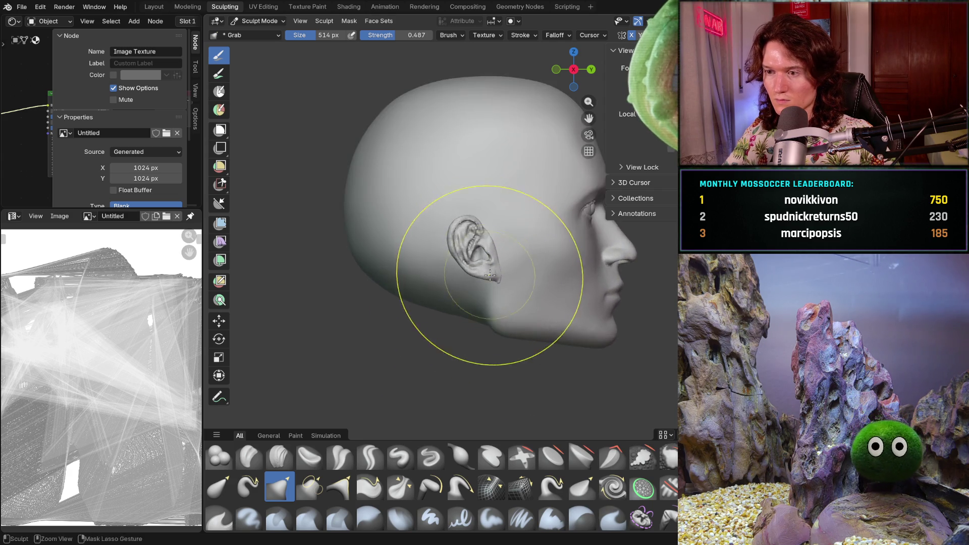
scroll(489, 273, "up", 2)
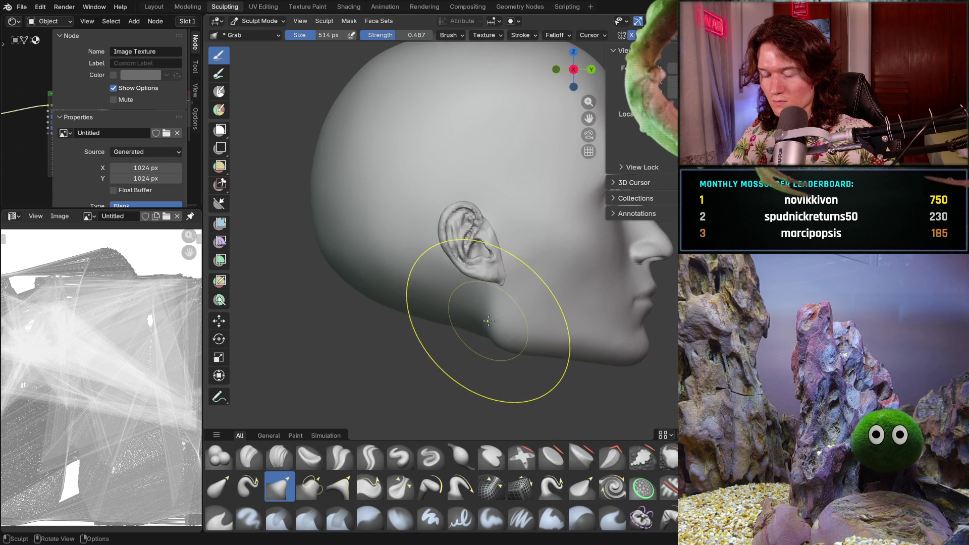
key("f")
left_click(500, 329)
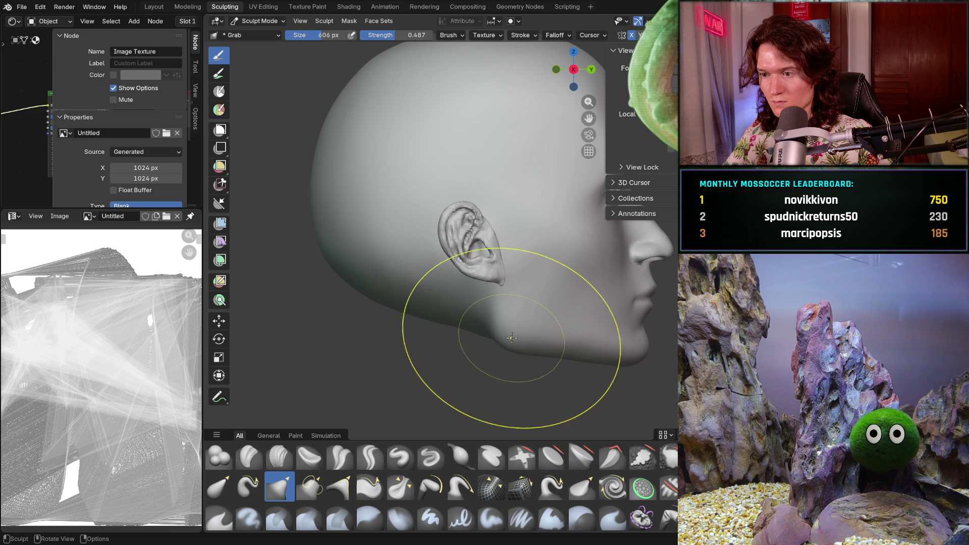
- Orbit from the ear round to a straight front view of the head
scroll(507, 318, "up", 3)
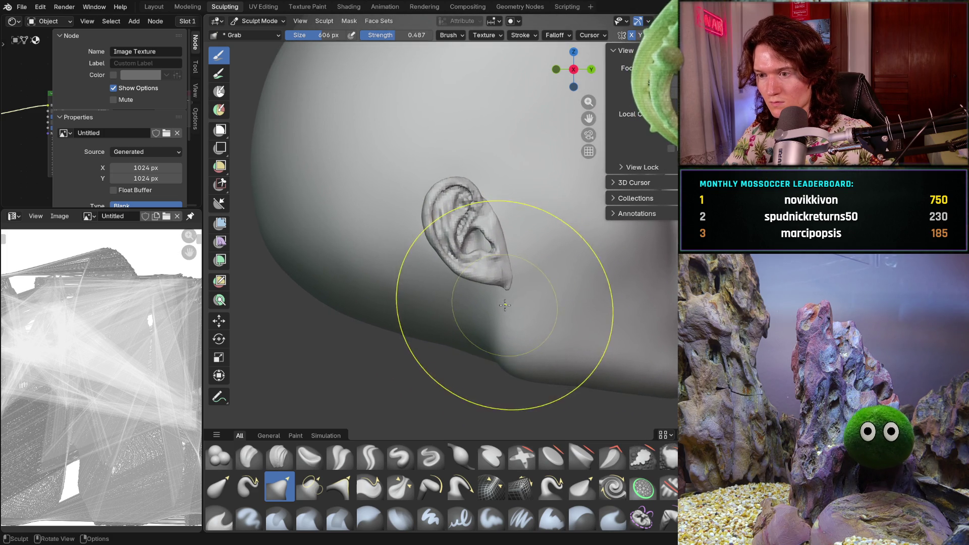
mouse_move(523, 319)
middle_mouse_down()
mouse_move(555, 303)
mouse_move(565, 253)
mouse_move(550, 289)
mouse_move(445, 333)
middle_mouse_up()
mouse_move(558, 325)
middle_mouse_down()
mouse_move(459, 275)
mouse_move(471, 303)
mouse_move(523, 317)
mouse_move(502, 333)
middle_mouse_up()
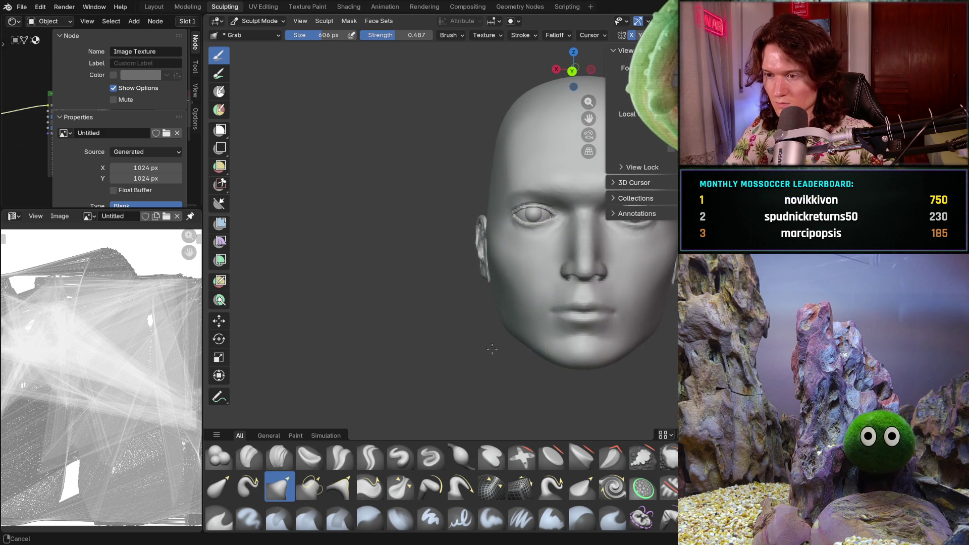
scroll(508, 314, "down", 2)
middle_click_drag(508, 314, 587, 289)
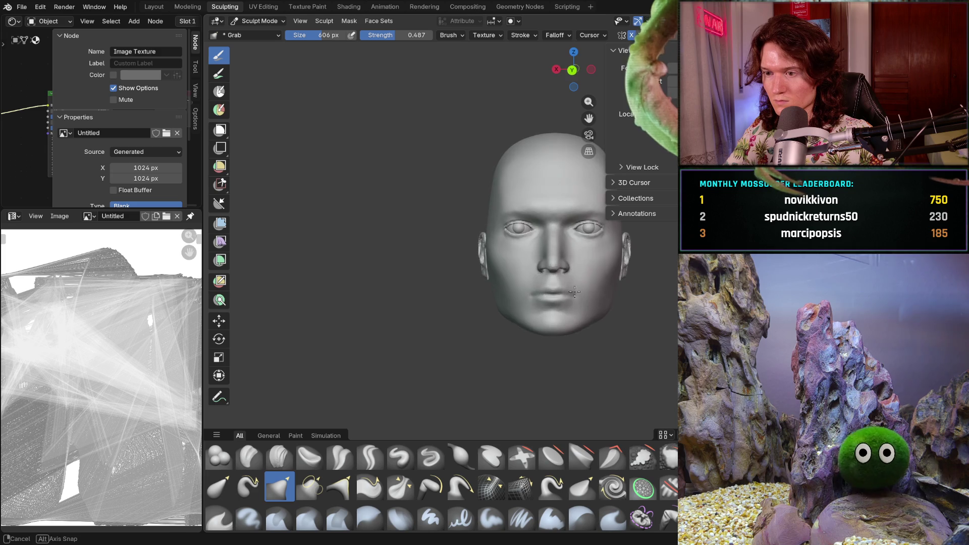
- Unhide the hair with Alt+H and zoom in on the lower face
key("alt+h")
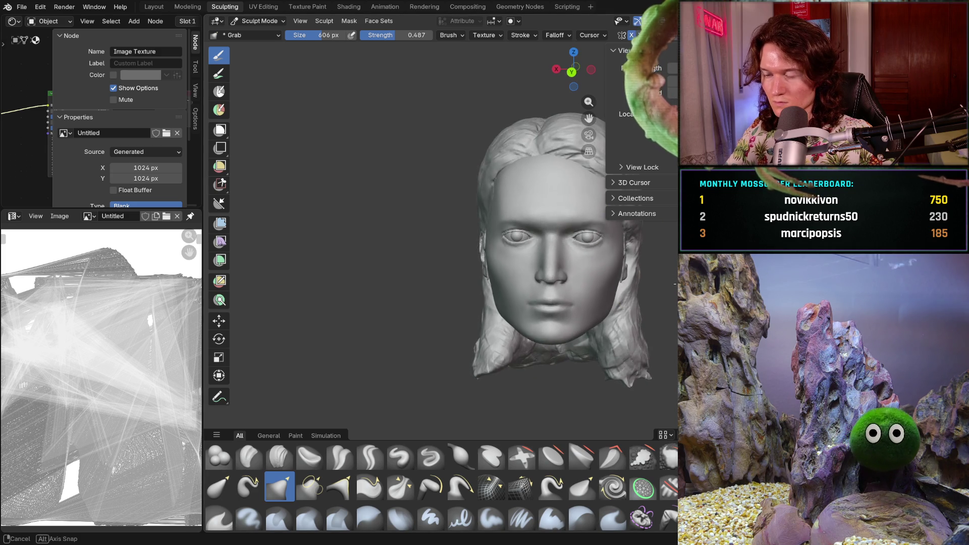
scroll(485, 355, "up", 2)
mouse_move(484, 355)
middle_mouse_down()
mouse_move(510, 343)
mouse_move(450, 308)
mouse_move(552, 281)
mouse_move(441, 295)
middle_mouse_up()
scroll(441, 296, "up", 2)
scroll(416, 292, "down", 3)
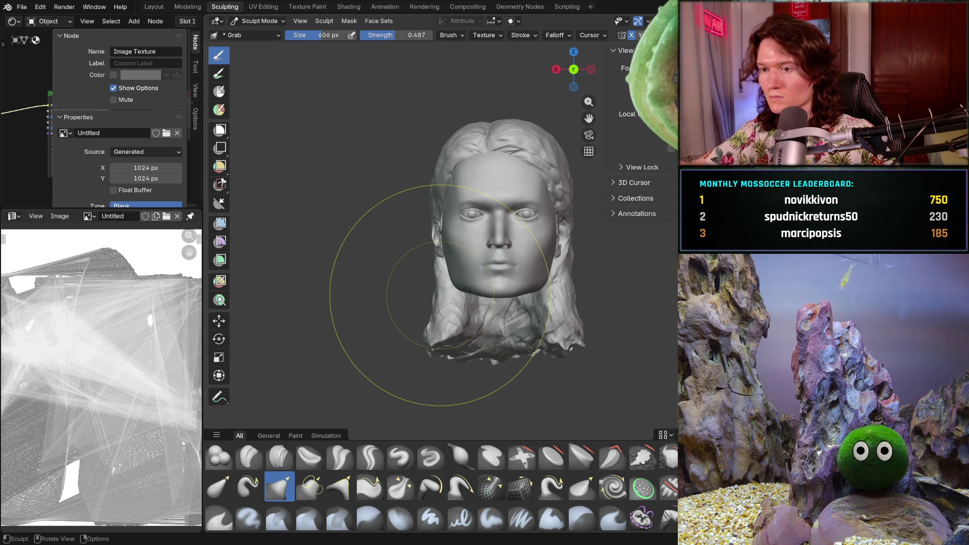
scroll(463, 286, "up", 5)
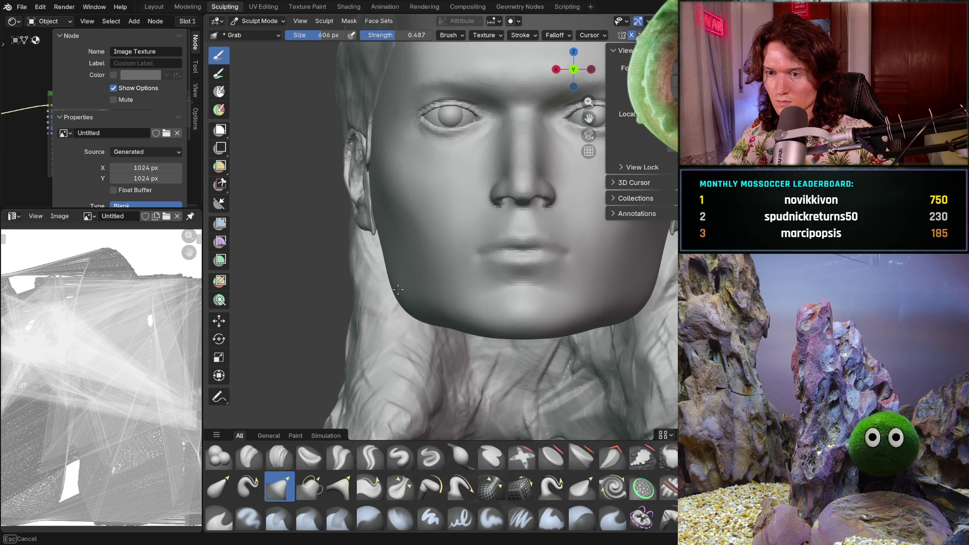
- Inspect the jaw, ear and eye from several angles, then undo back to sculpting the head mesh
mouse_move(386, 291)
middle_mouse_down()
mouse_move(497, 319)
mouse_move(525, 349)
mouse_move(465, 359)
mouse_move(442, 350)
mouse_move(541, 308)
mouse_move(368, 298)
mouse_move(411, 283)
mouse_move(405, 312)
mouse_move(469, 313)
mouse_move(519, 337)
middle_mouse_up()
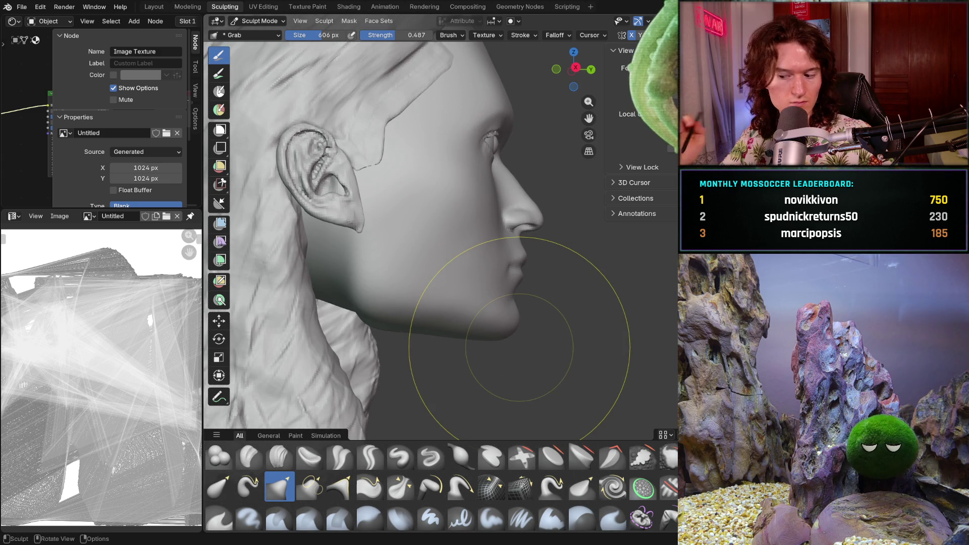
mouse_move(465, 275)
middle_mouse_down()
mouse_move(373, 292)
mouse_move(376, 312)
mouse_move(418, 263)
mouse_move(376, 310)
mouse_move(384, 349)
mouse_move(361, 331)
mouse_move(354, 338)
middle_mouse_up()
scroll(373, 292, "down", 3)
scroll(378, 292, "up", 3)
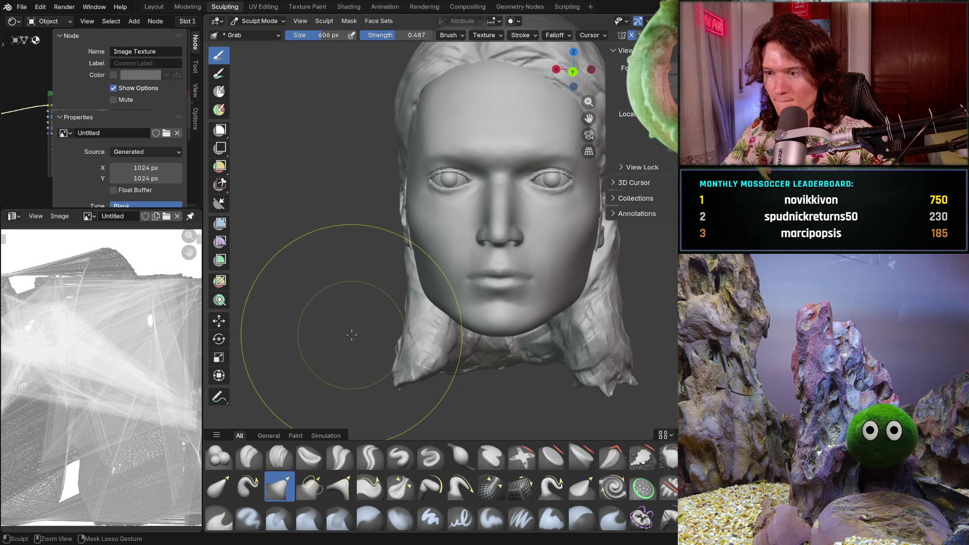
mouse_move(346, 323)
middle_mouse_down()
mouse_move(448, 278)
mouse_move(530, 298)
mouse_move(316, 296)
mouse_move(348, 333)
mouse_move(388, 309)
middle_mouse_up()
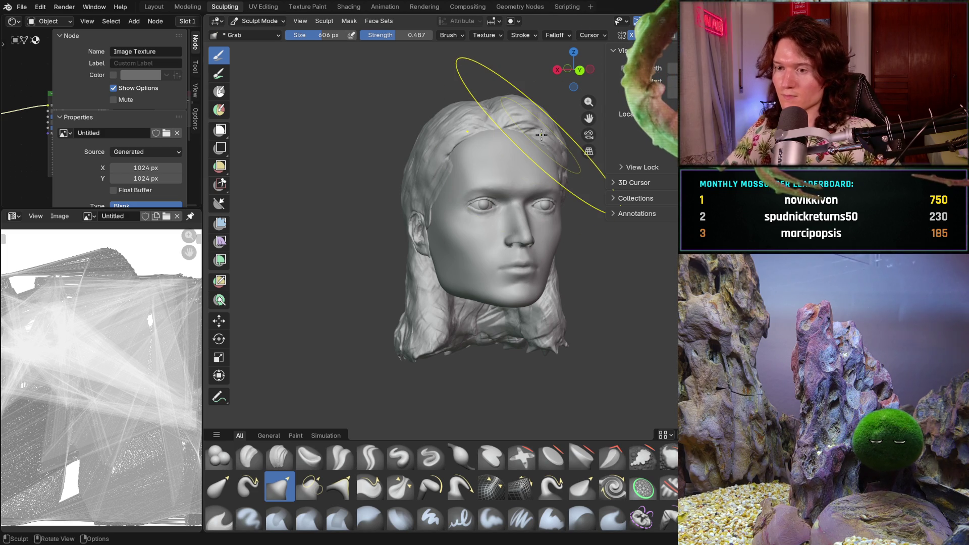
mouse_move(400, 335)
middle_mouse_down()
mouse_move(428, 281)
mouse_move(546, 302)
mouse_move(336, 297)
middle_mouse_up()
scroll(428, 281, "up", 6)
scroll(314, 238, "up", 3)
middle_click_drag(314, 237, 579, 165)
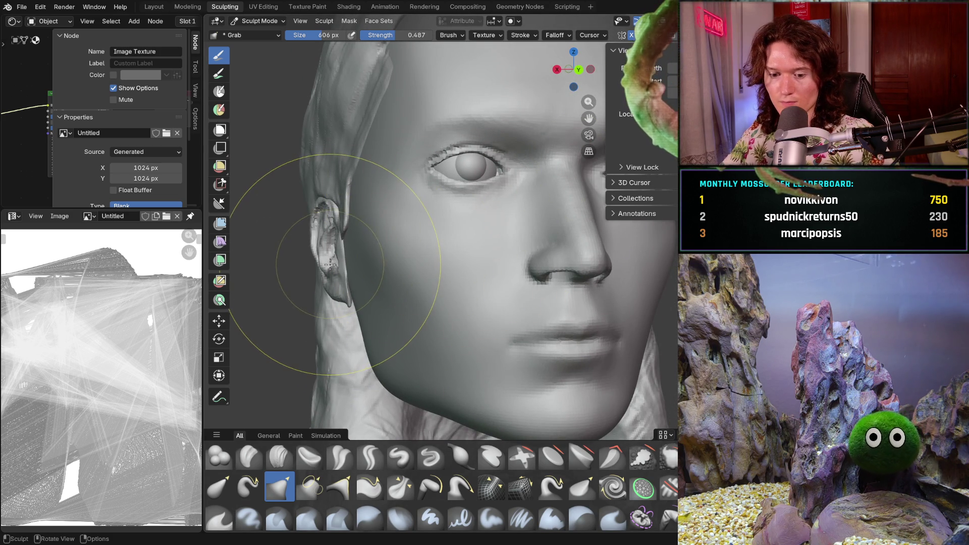
key("ctrl+z")
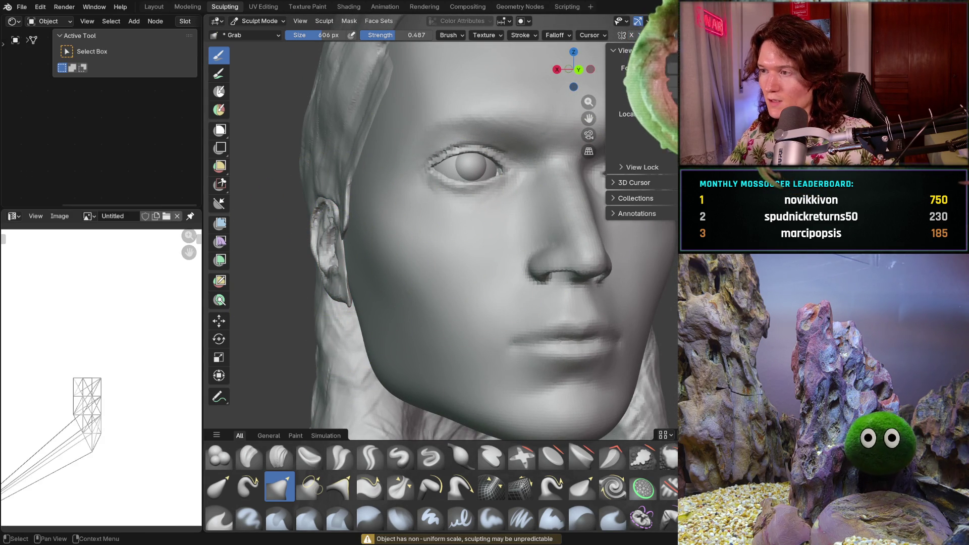
- Resize the Grab brush to 688 px, then shrink it to 506 px
scroll(303, 302, "up", 2)
key("f")
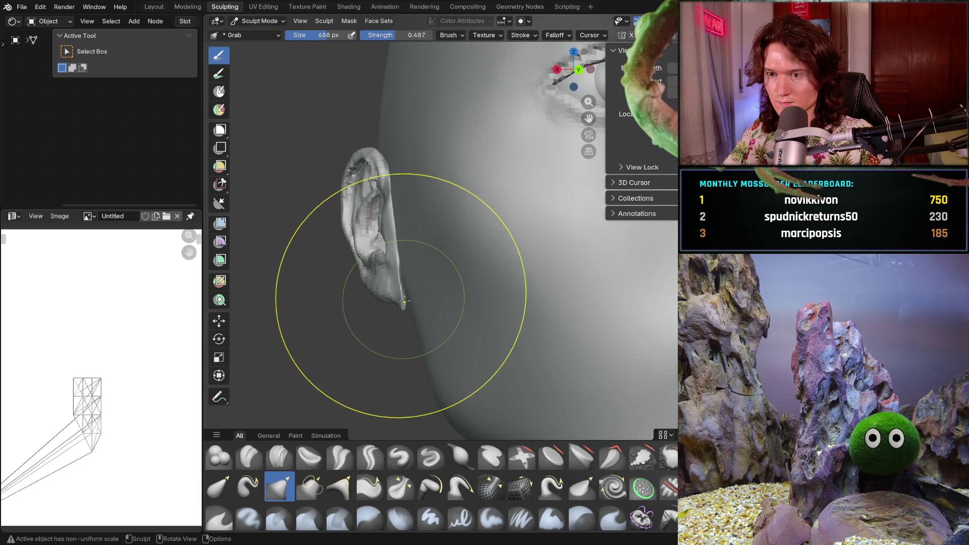
left_click(405, 303)
key("f")
left_click(409, 305)
key("f")
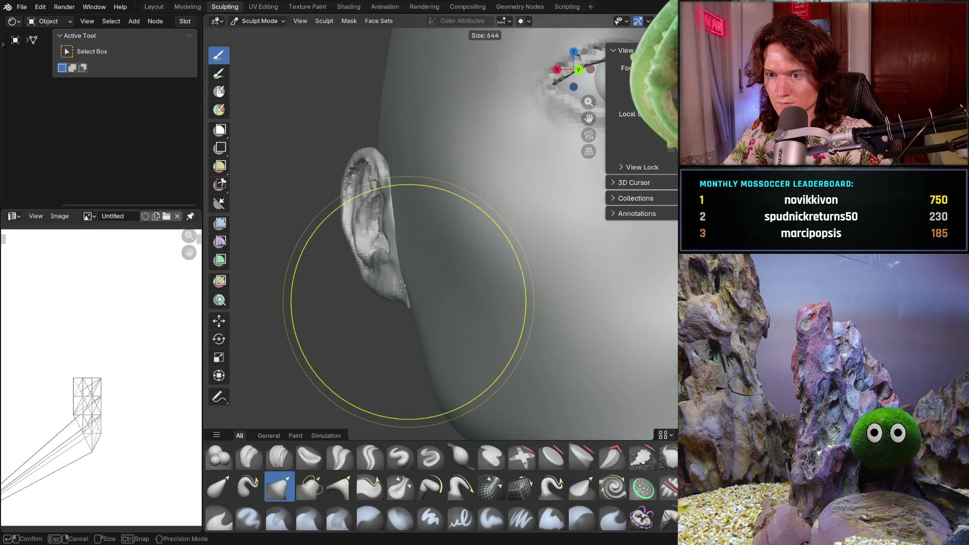
left_click(374, 242)
- Shrink the Grab brush to about 400 px and pull the ear's back edge into shape
mouse_move(374, 242)
middle_mouse_down()
mouse_move(412, 231)
mouse_move(363, 222)
mouse_move(513, 223)
middle_mouse_up()
key("f")
left_click(394, 212)
key("f")
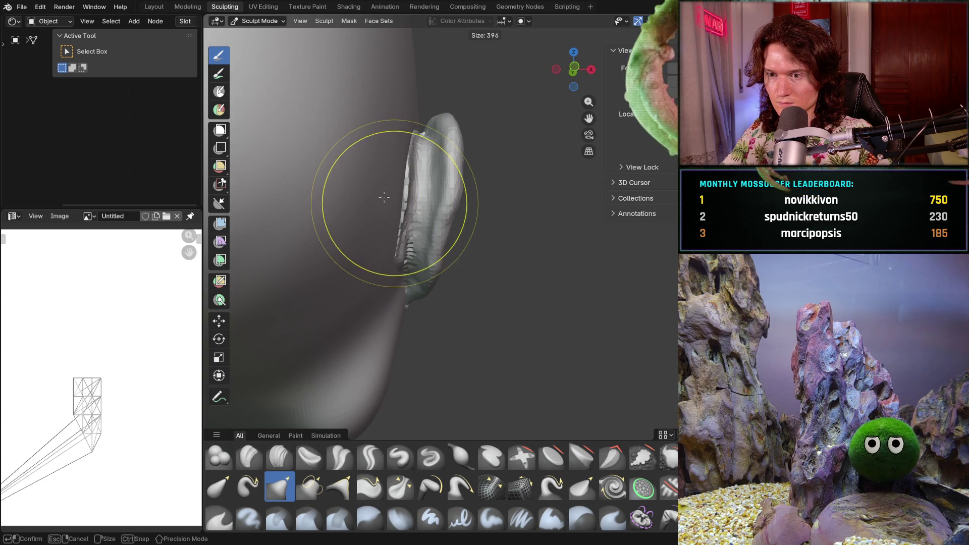
left_click(381, 192)
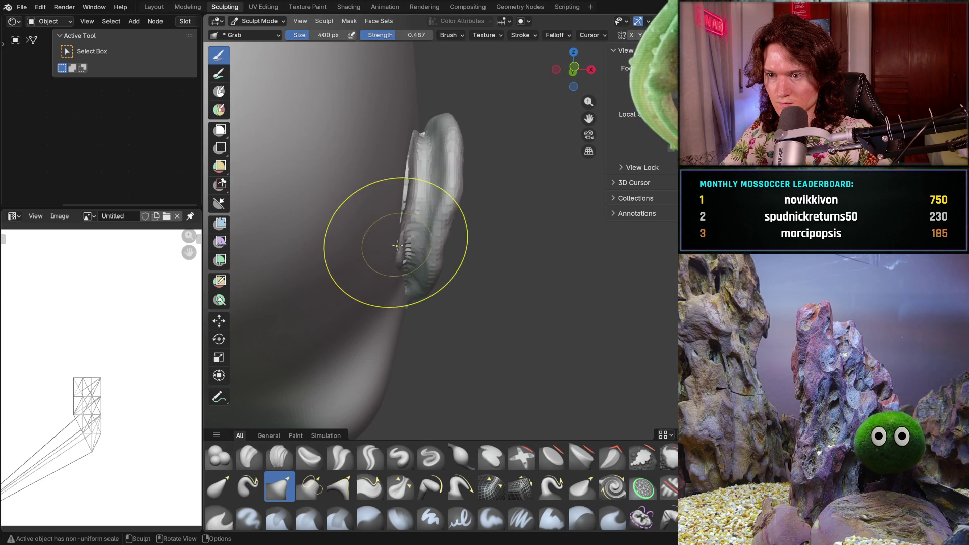
left_click_drag(402, 175, 403, 174)
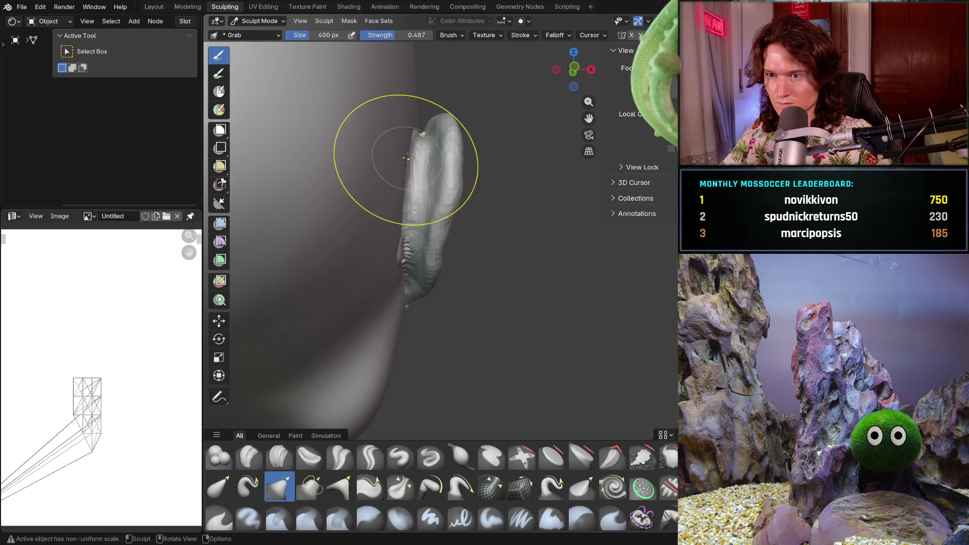
- Zoom in on the ear's lower tip and pull it into a smaller point
mouse_move(398, 256)
middle_mouse_down()
mouse_move(318, 290)
mouse_move(372, 262)
mouse_move(368, 270)
mouse_move(396, 271)
mouse_move(616, 249)
mouse_move(580, 303)
mouse_move(535, 338)
mouse_move(418, 303)
mouse_move(513, 283)
mouse_move(508, 310)
middle_mouse_up()
scroll(484, 353, "up", 4)
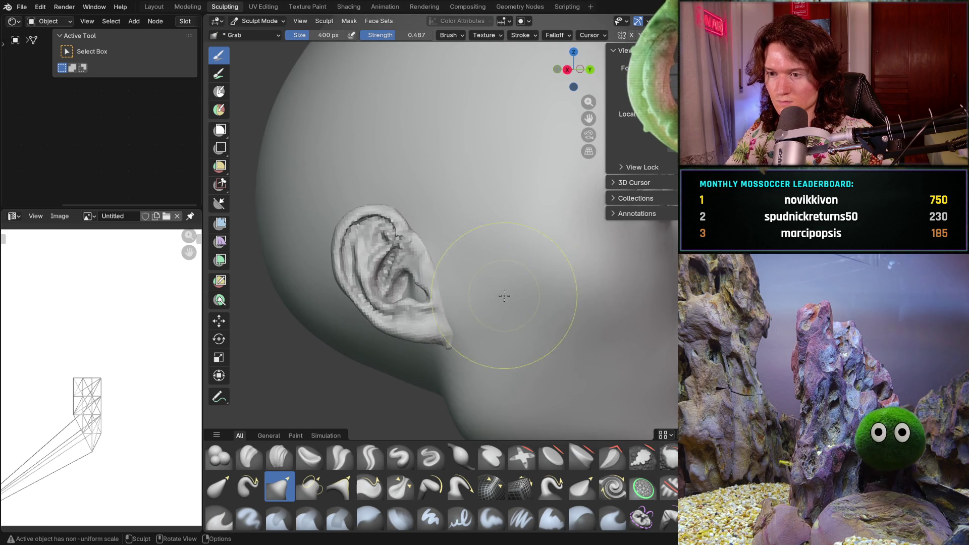
scroll(441, 359, "up", 2)
mouse_move(441, 360)
middle_mouse_down("ctrl")
mouse_move(434, 394)
mouse_move(410, 233)
mouse_move(391, 264)
mouse_move(442, 295)
middle_mouse_up("ctrl")
mouse_move(601, 341)
left_mouse_down()
mouse_move(631, 351)
mouse_move(646, 419)
mouse_move(632, 350)
left_mouse_up()
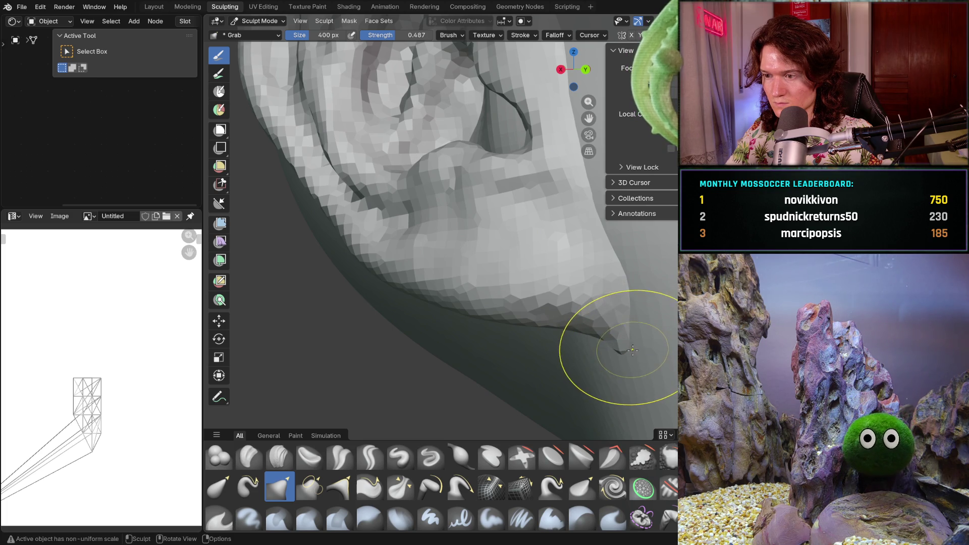
scroll(580, 298, "down", 5)
mouse_move(579, 296)
middle_mouse_down()
mouse_move(631, 310)
mouse_move(589, 294)
mouse_move(437, 295)
middle_mouse_up()
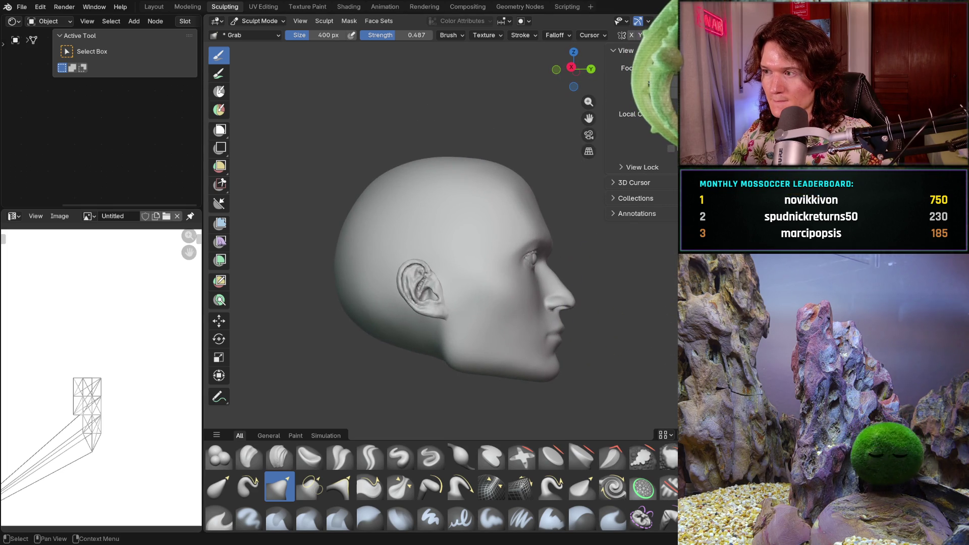
- Undo and redo the ear edit and head visibility until the long hair shows over the bald head
key("ctrl+z")
key("ctrl+shift+z")
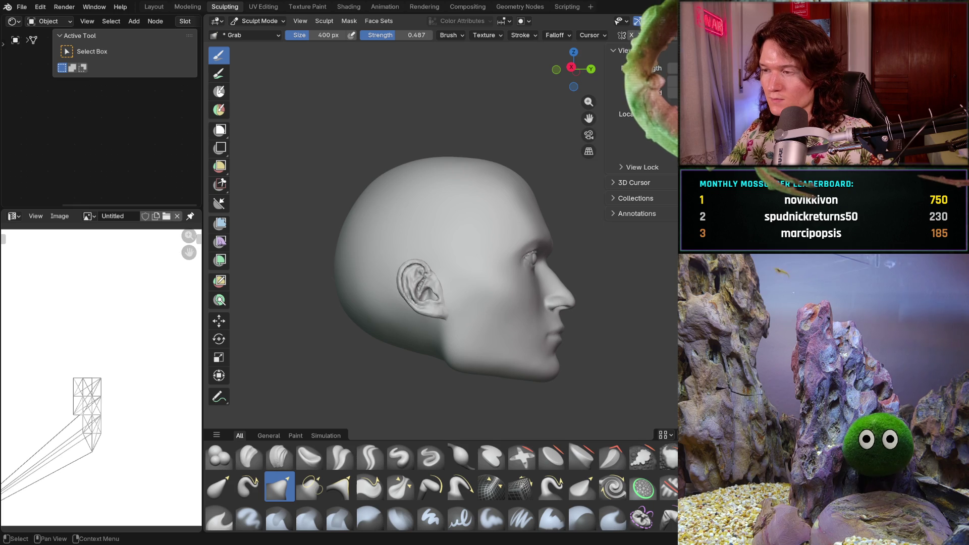
key("ctrl+z")
key("ctrl+shift+z")
key("ctrl+z")
key("ctrl+shift+z")
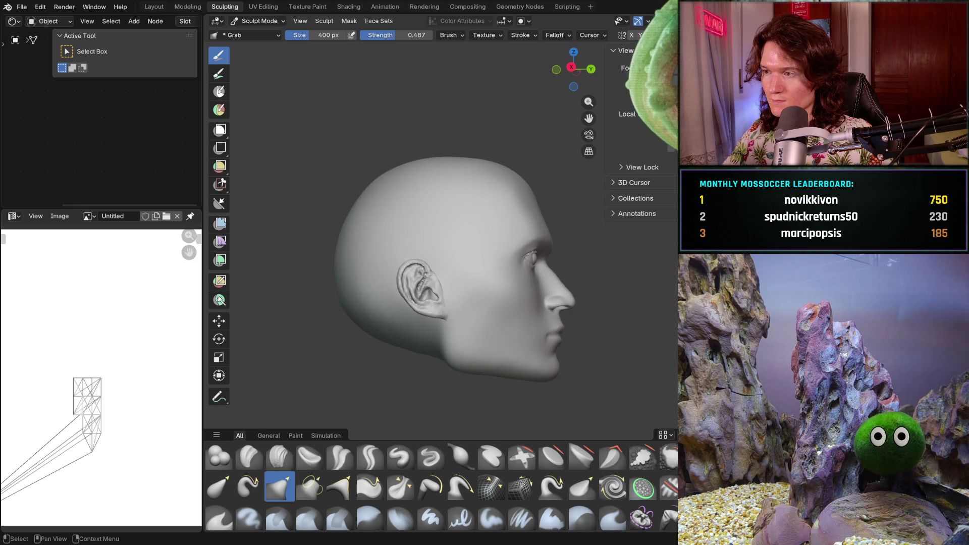
key("ctrl+shift+z")
- Orbit around the head and snap to the straight front orthographic view (Numpad 1)
mouse_move(384, 348)
middle_mouse_down()
mouse_move(417, 346)
mouse_move(344, 339)
mouse_move(339, 353)
middle_mouse_up()
scroll(338, 351, "up", 5)
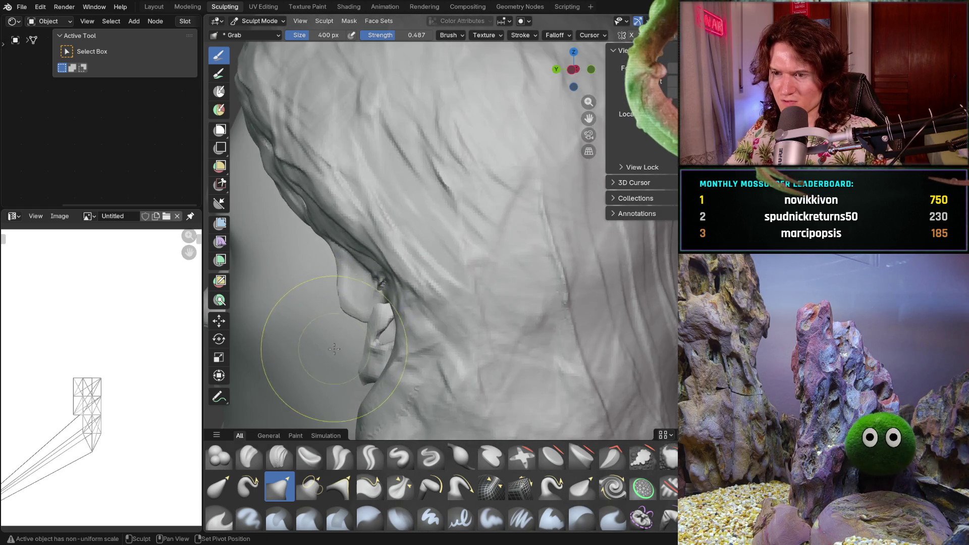
scroll(335, 346, "down", 4)
scroll(346, 357, "down", 3)
mouse_move(346, 357)
middle_mouse_down()
mouse_move(519, 309)
mouse_move(484, 318)
mouse_move(575, 324)
mouse_move(578, 310)
mouse_move(460, 319)
middle_mouse_up()
key("KP_1")
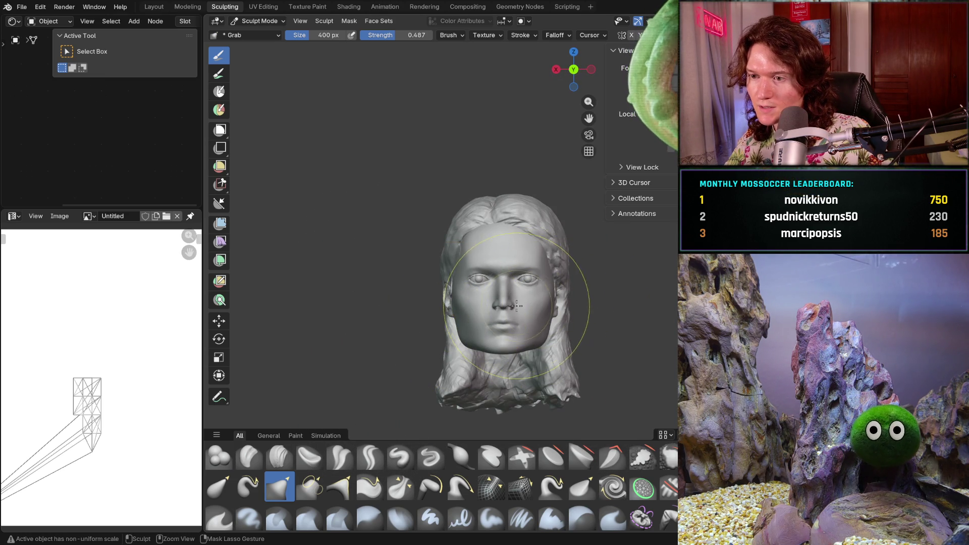
- Zoom in, orbit to the opposite side, and snap to the right-side profile view (Numpad 3)
middle_click_drag(518, 331, 519, 298, "ctrl")
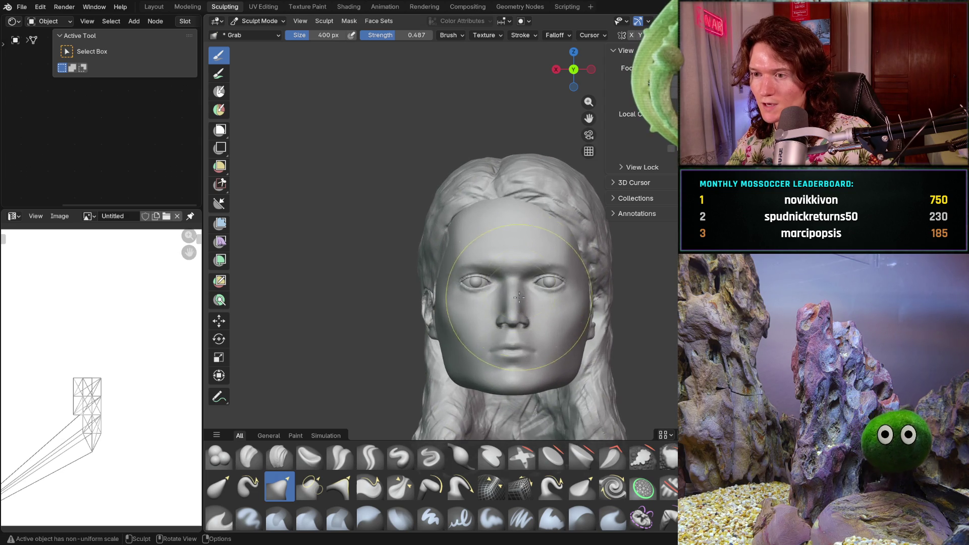
mouse_move(496, 266)
middle_mouse_down()
mouse_move(505, 283)
mouse_move(495, 318)
mouse_move(576, 315)
mouse_move(595, 324)
mouse_move(612, 306)
middle_mouse_up()
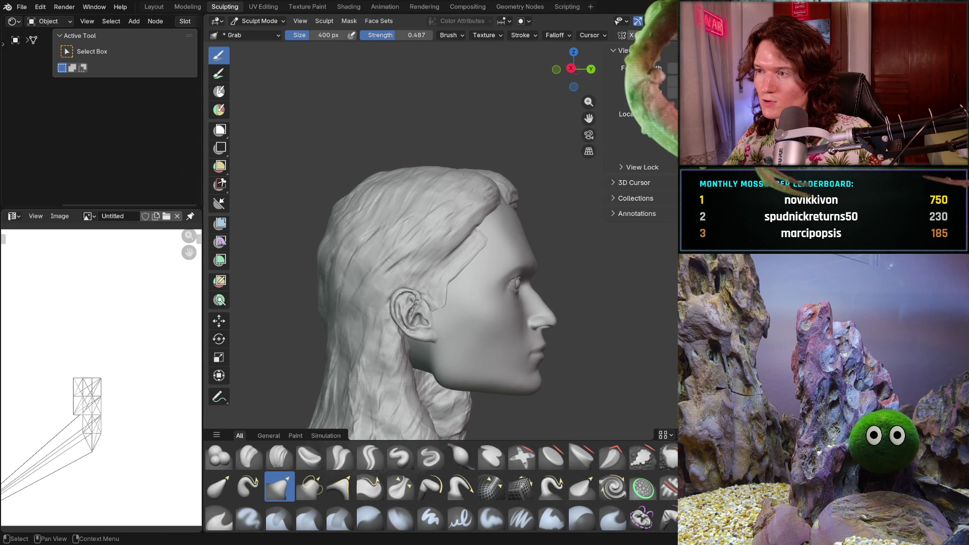
scroll(85, 404, "up", 5)
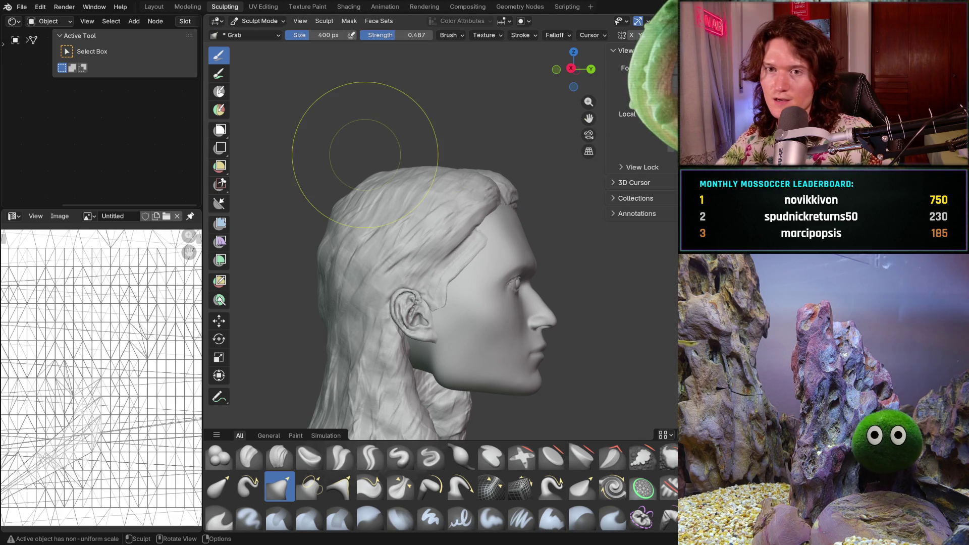
mouse_move(325, 194)
middle_mouse_down()
mouse_move(366, 283)
mouse_move(600, 298)
middle_mouse_up()
key("KP_3")
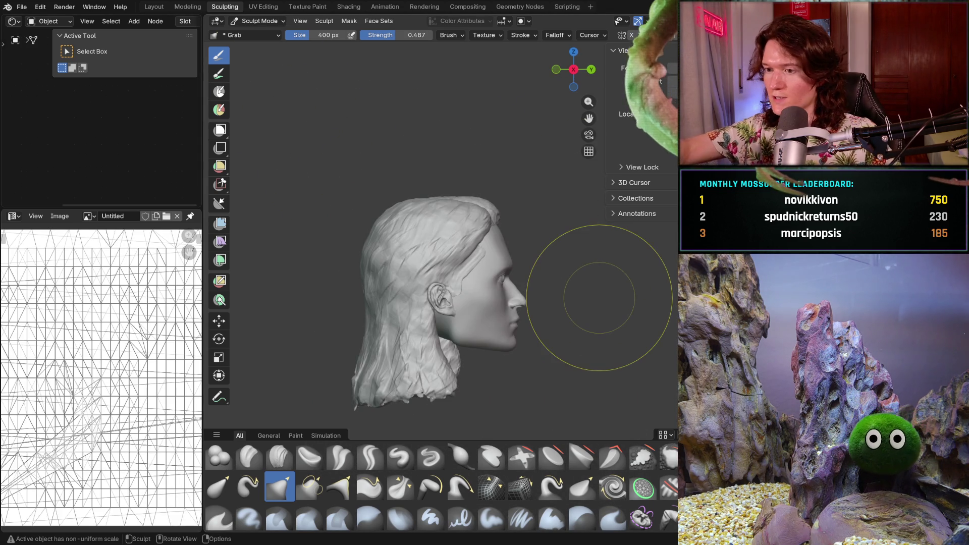
scroll(356, 281, "up", 5)
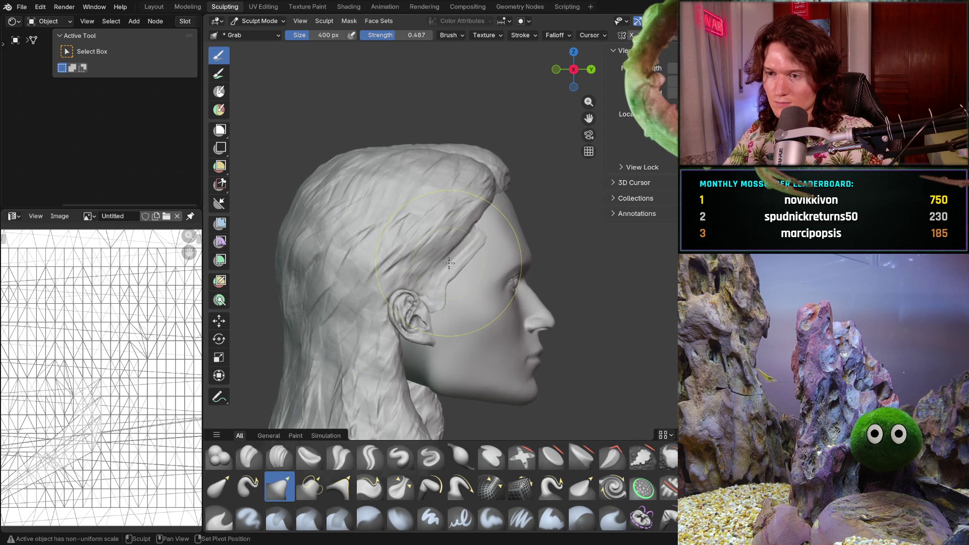
- Nudge the ear and hair mass slightly, moving the hair 0.0057 m along Y and lowering it along Z
left_click(219, 321)
left_click_drag(471, 286, 464, 288)
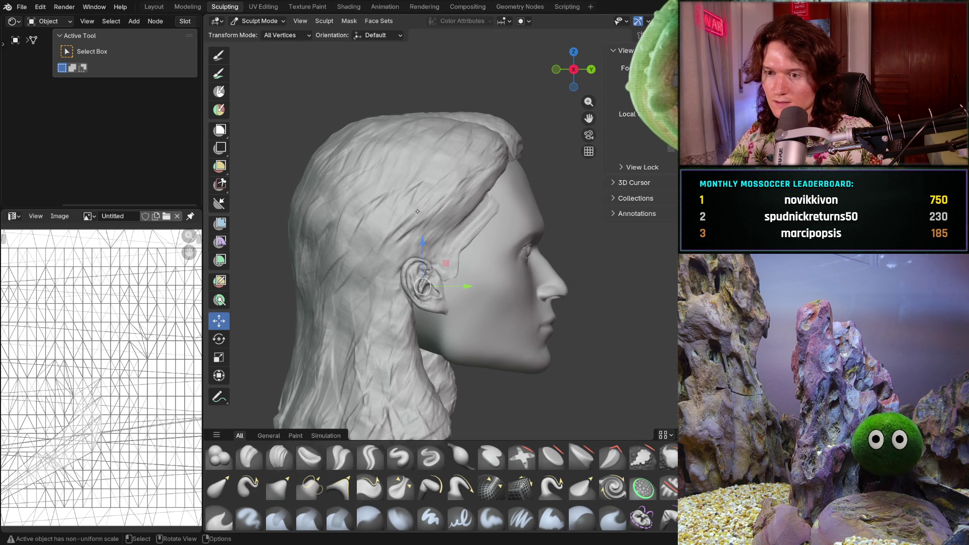
left_click(397, 217)
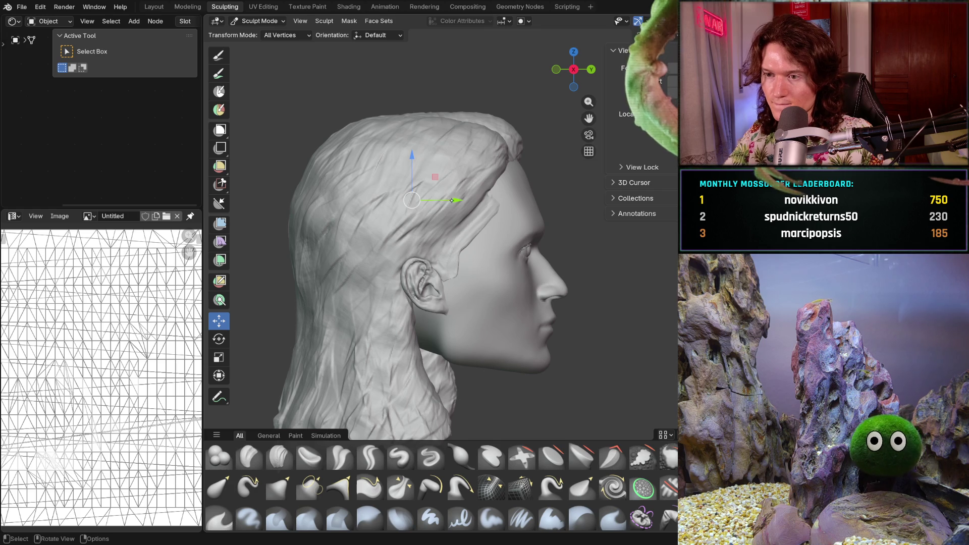
left_click_drag(457, 201, 462, 195)
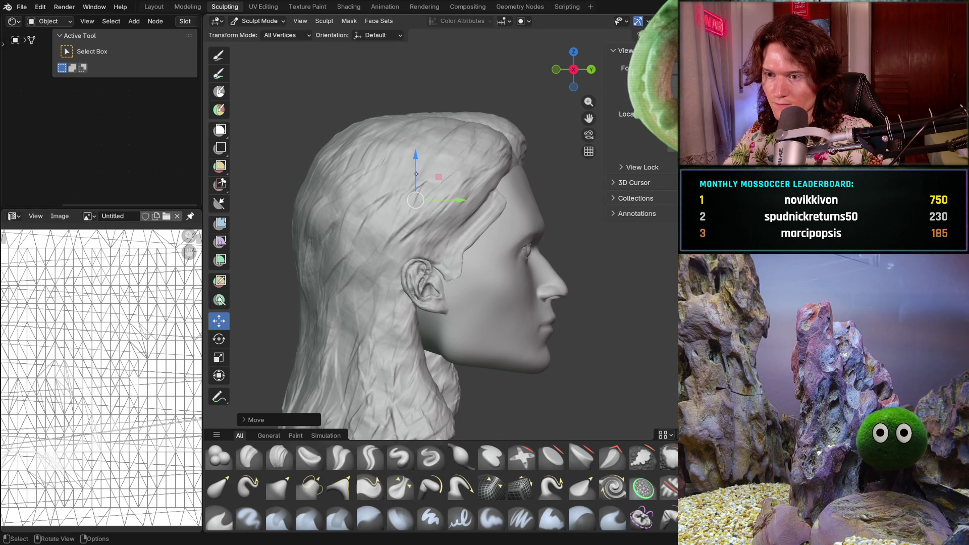
left_click_drag(416, 155, 420, 167)
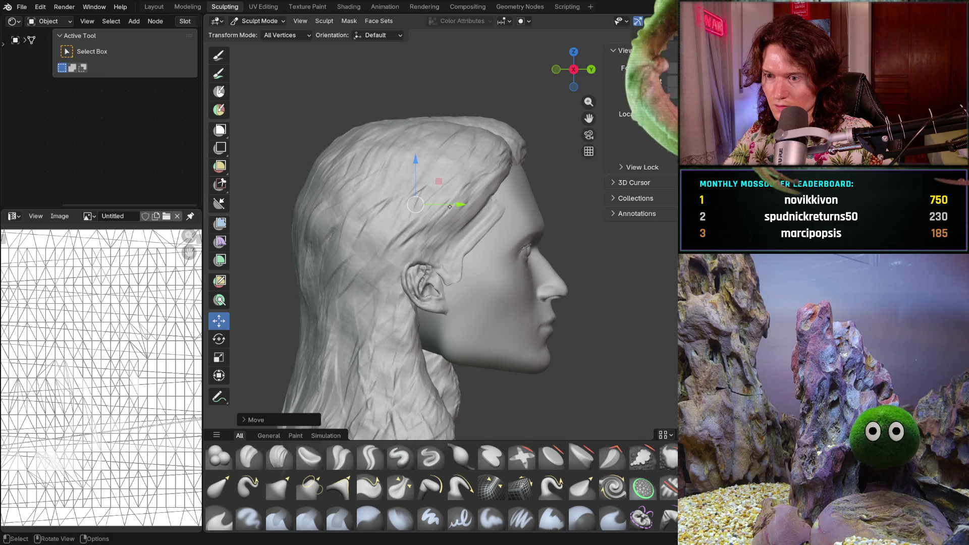
left_click_drag(455, 204, 454, 200)
- Orbit to an exact front view, zoom in on the face, and pick the Annotate tool
middle_click_drag(530, 225, 417, 229)
middle_click_drag(508, 247, 474, 275)
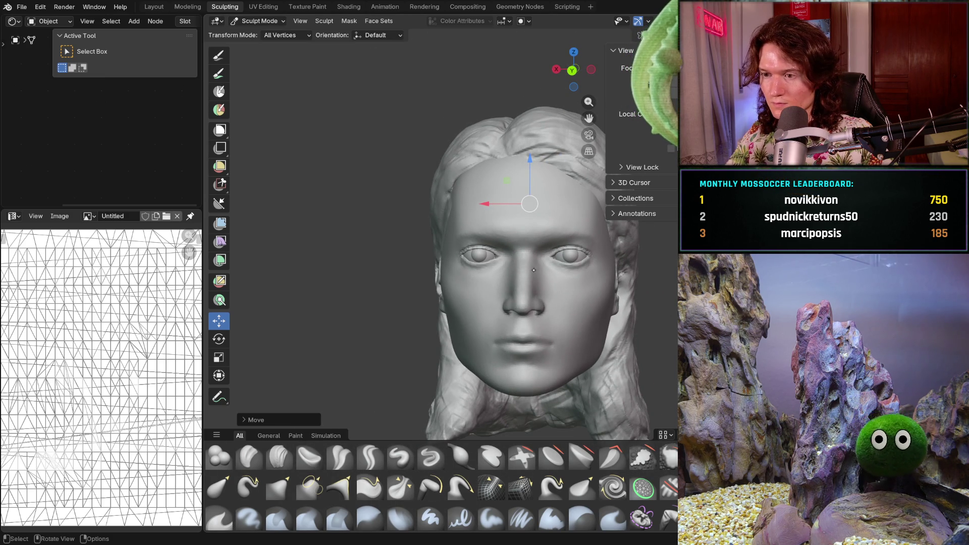
key("KP_1")
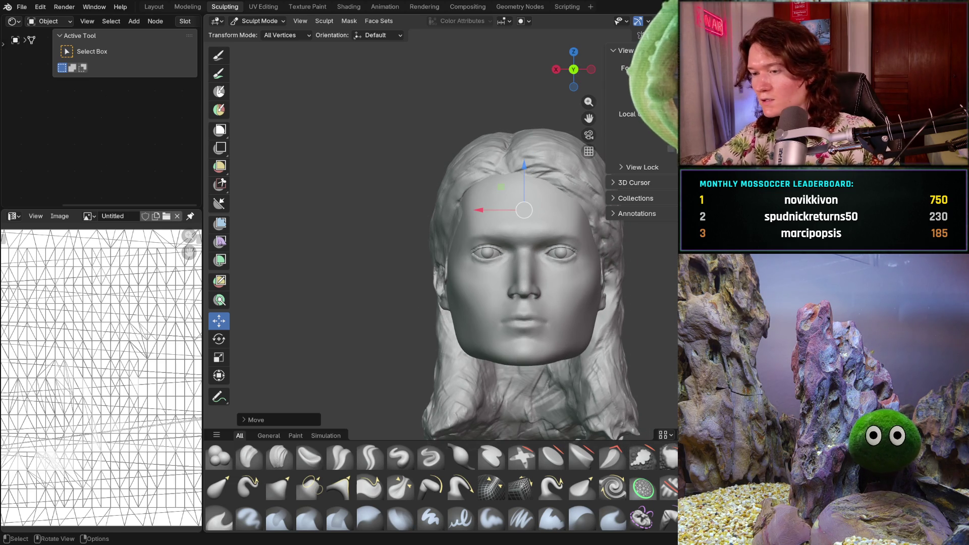
mouse_move(563, 313)
middle_mouse_down("ctrl")
mouse_move(563, 279)
mouse_move(462, 280)
middle_mouse_up("ctrl")
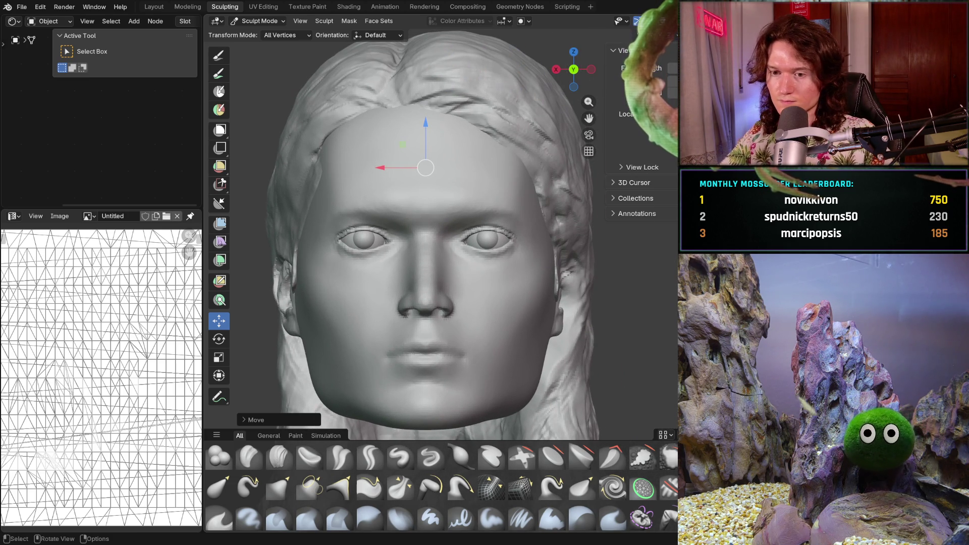
left_click(219, 398)
- Switch the head to Object Mode and pick the Measure tool
left_click(258, 399)
left_click(258, 21)
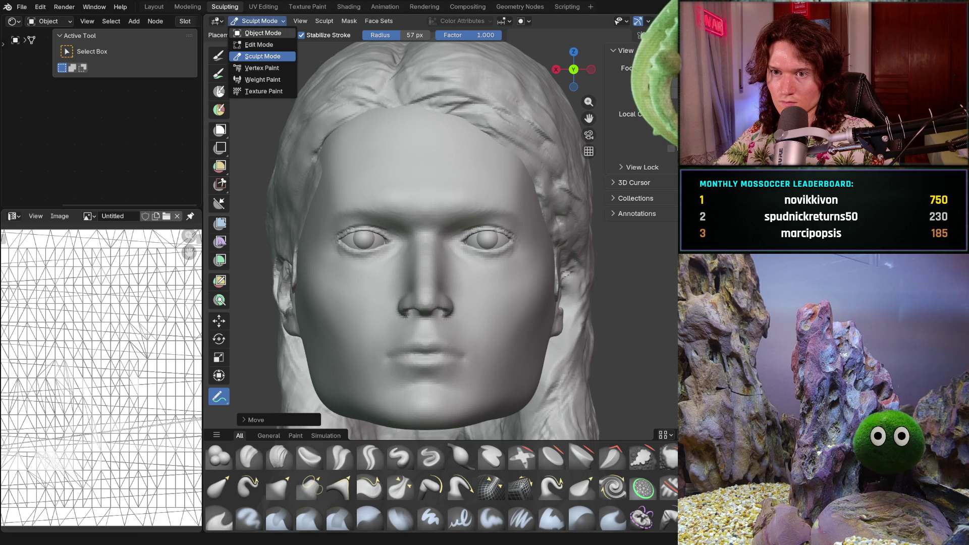
left_click(260, 31)
left_click(219, 188)
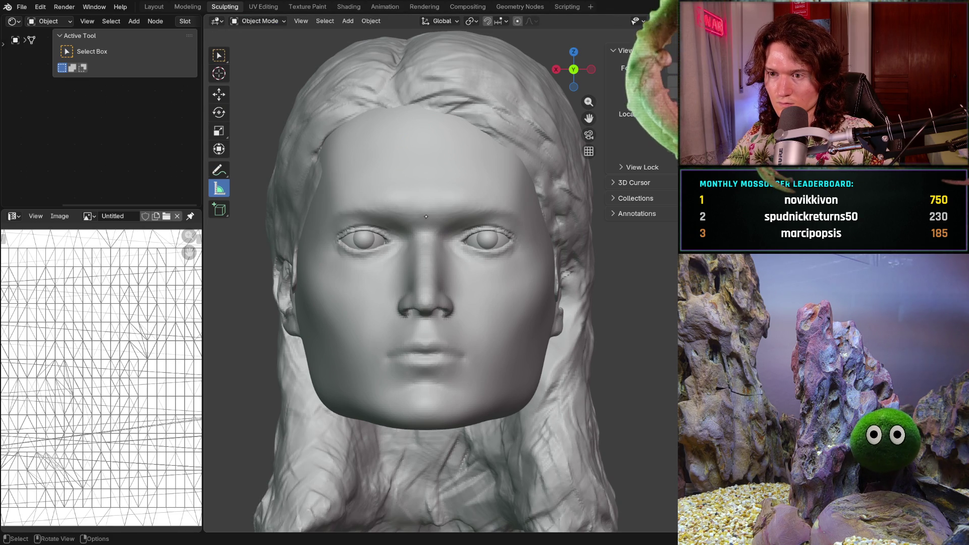
- Measure the nose (0.103543 m) and forehead (0.119257 m), then extend a ruler beyond the profile
left_click_drag(425, 217, 424, 305)
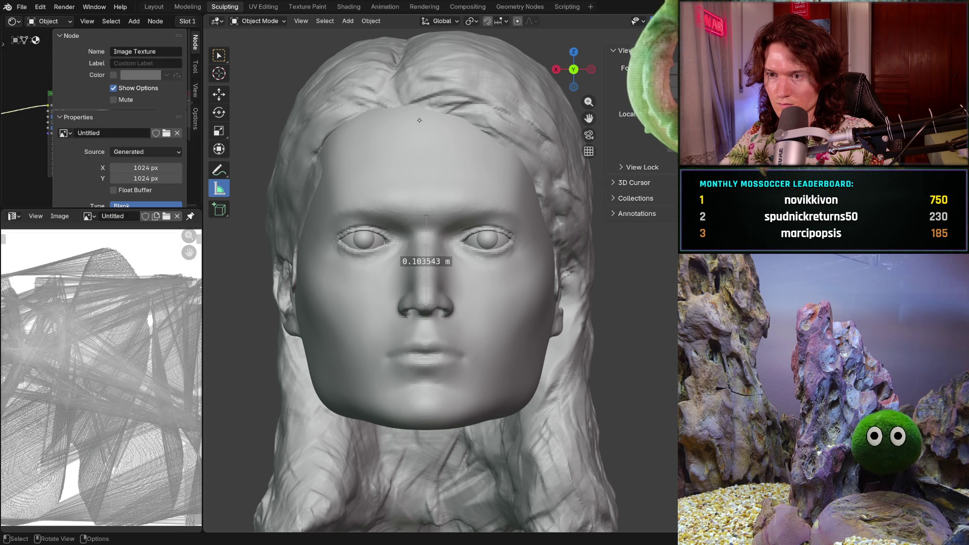
left_click_drag(423, 109, 425, 204)
mouse_move(438, 209)
middle_mouse_down()
mouse_move(538, 215)
mouse_move(452, 192)
middle_mouse_up()
middle_click_drag(458, 245, 482, 244, "ctrl")
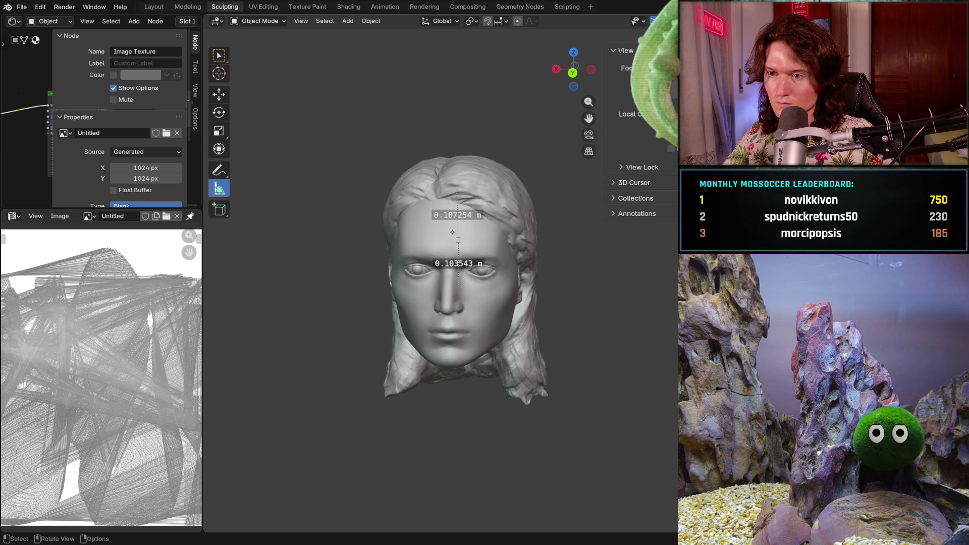
middle_click_drag(451, 231, 545, 217)
mouse_move(438, 240)
left_mouse_down()
mouse_move(540, 228)
mouse_move(559, 250)
left_mouse_up()
- Rework the nose ruler into an angle, remeasure the forehead in front view, and delete the ruler
middle_click_drag(504, 238, 426, 231)
key("ctrl+z")
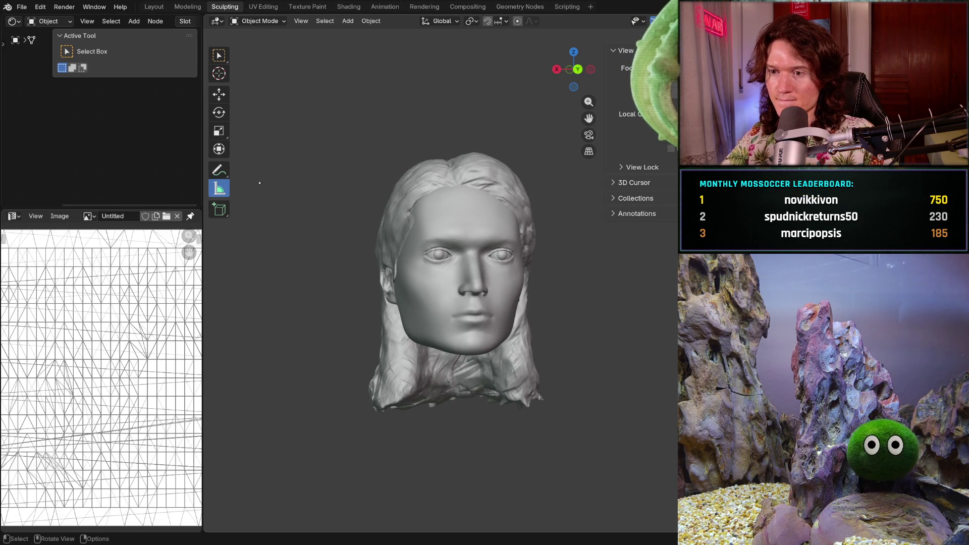
key("ctrl+z")
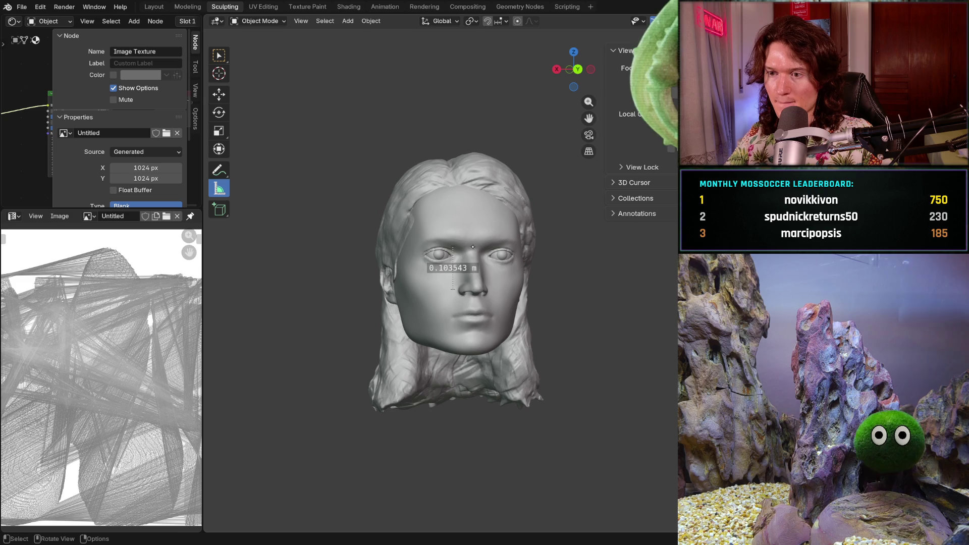
mouse_move(451, 266)
left_mouse_down()
mouse_move(451, 245)
mouse_move(368, 299)
mouse_move(444, 237)
mouse_move(500, 245)
mouse_move(439, 267)
mouse_move(417, 303)
left_mouse_up()
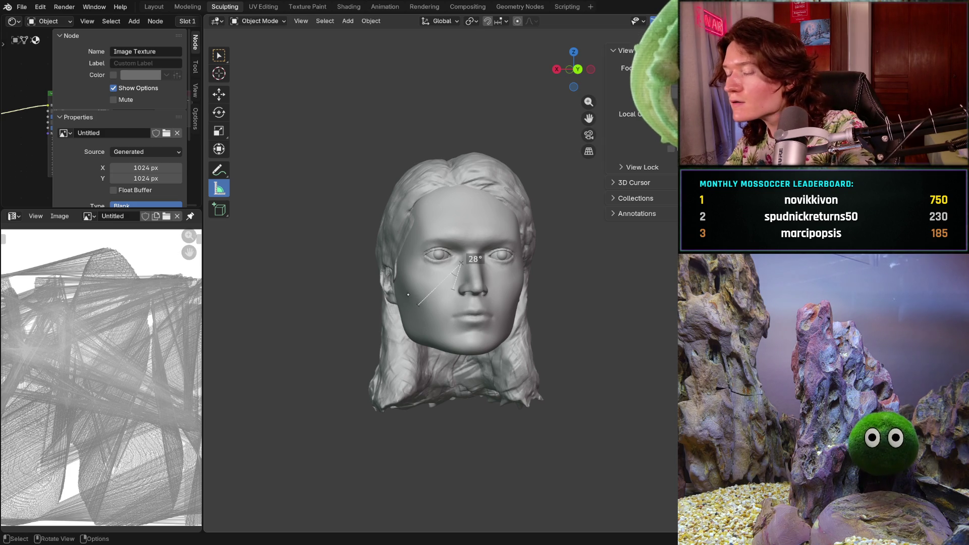
key("KP_1")
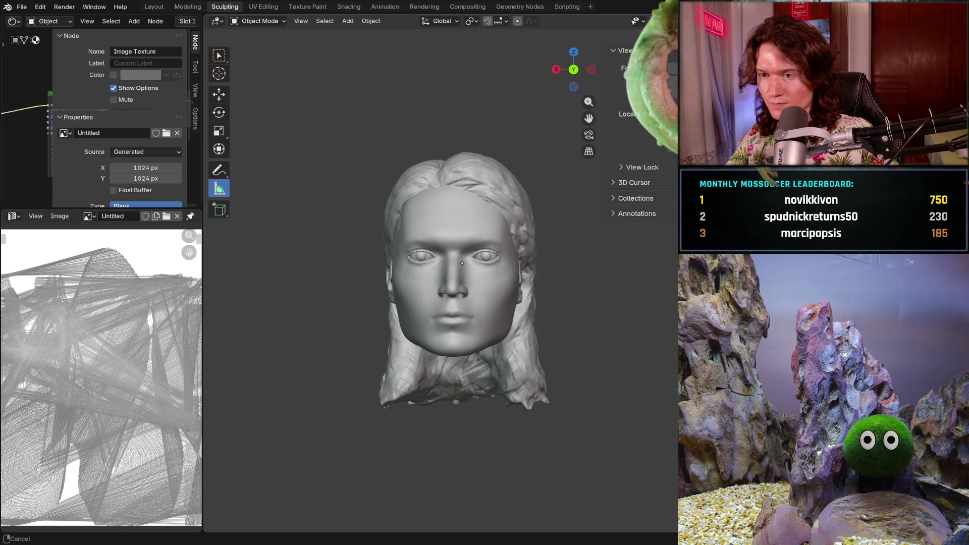
scroll(463, 226, "up", 2)
scroll(470, 244, "up", 3)
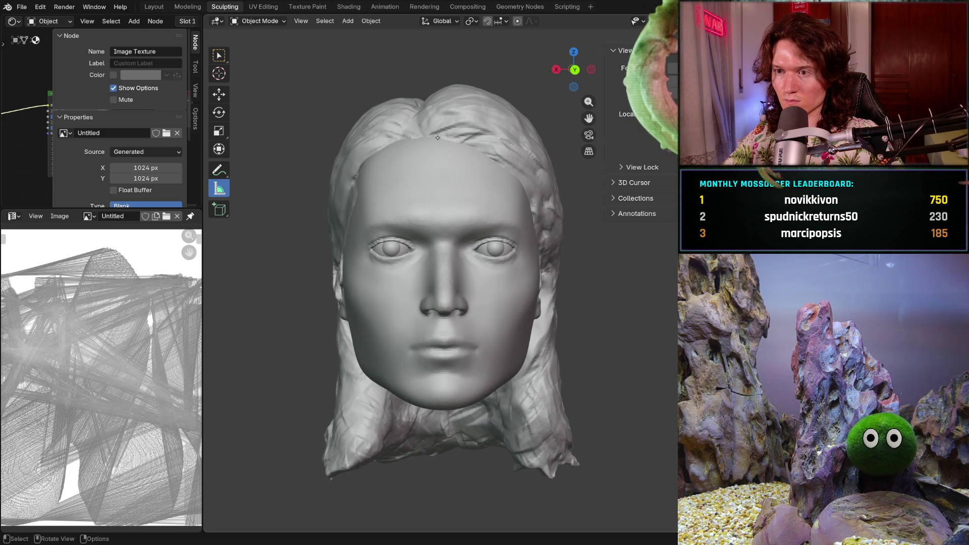
left_click_drag(441, 140, 441, 218)
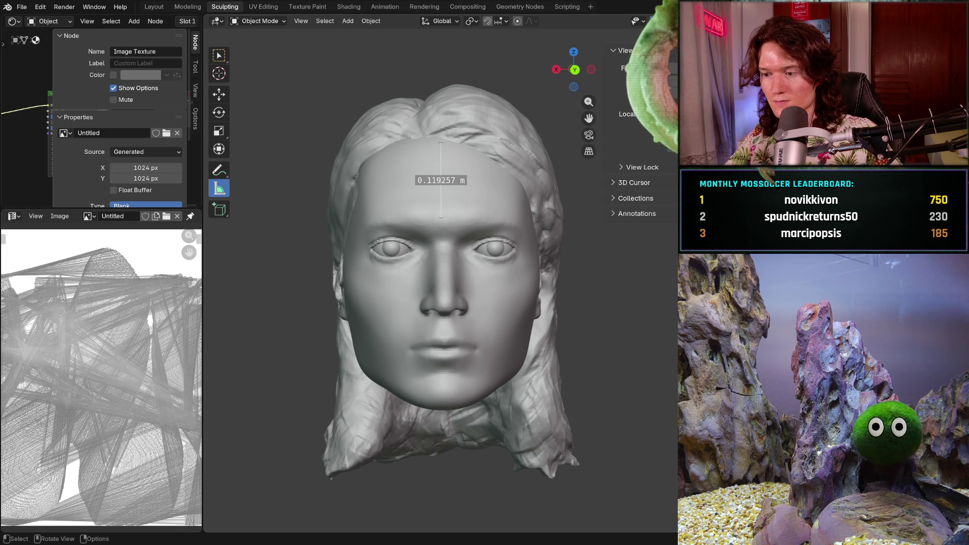
key("Delete")
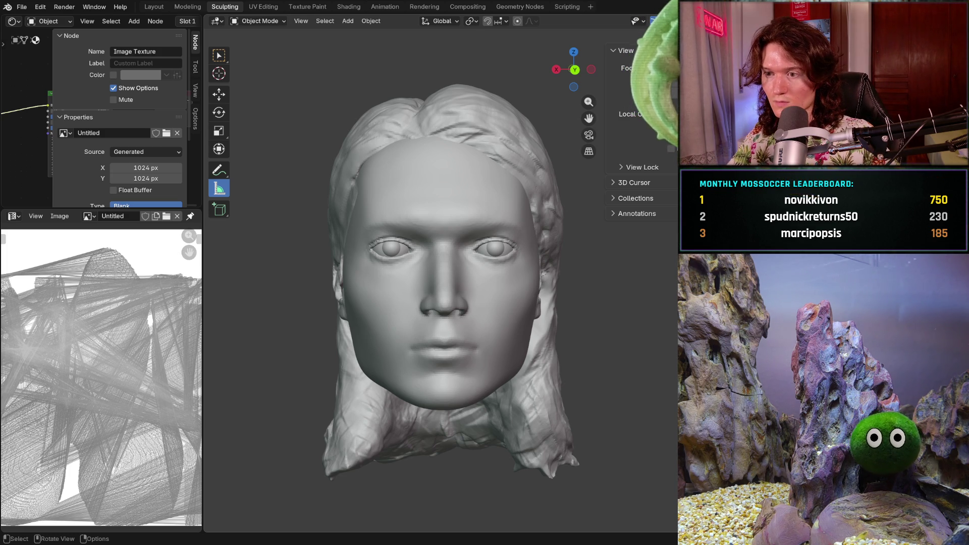
- Show overlays with Shift+Alt+Z so the side reference photo appears, and align the head's profile with it
mouse_move(393, 310)
middle_mouse_down()
mouse_move(524, 310)
mouse_move(509, 302)
mouse_move(374, 314)
middle_mouse_up()
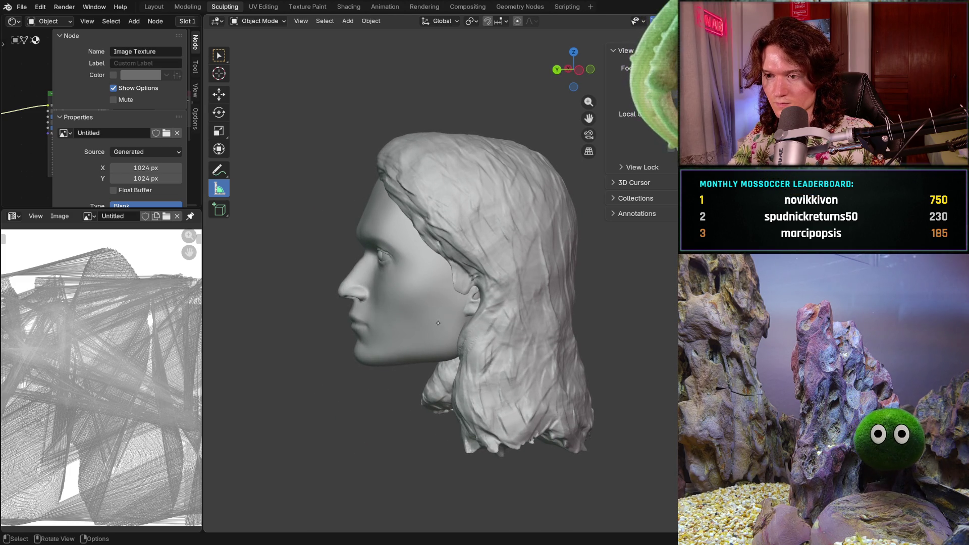
mouse_move(409, 326)
middle_mouse_down()
mouse_move(529, 325)
mouse_move(501, 315)
mouse_move(495, 284)
mouse_move(374, 288)
mouse_move(540, 313)
mouse_move(555, 242)
mouse_move(631, 115)
middle_mouse_up()
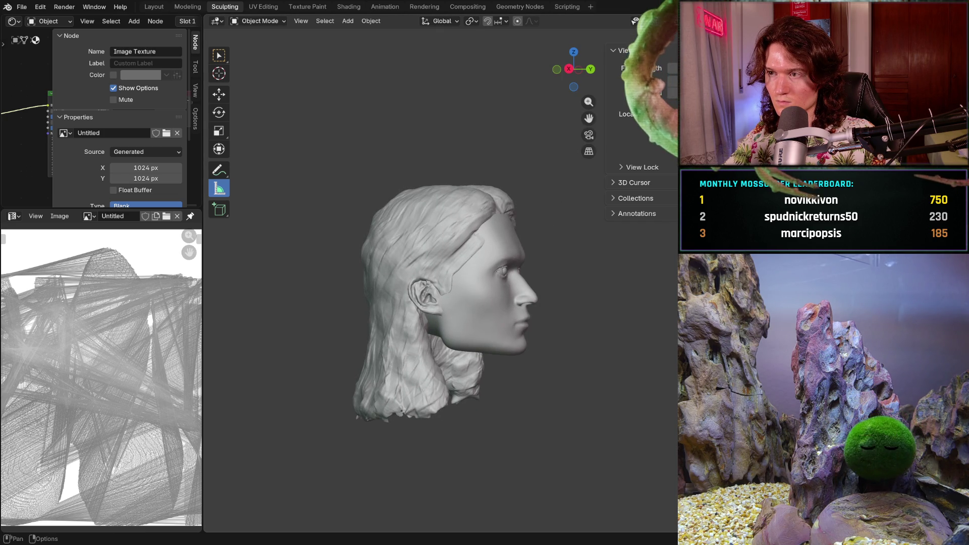
key("shift+alt+z")
middle_click_drag(529, 241, 525, 263)
mouse_move(523, 261)
middle_mouse_down("ctrl")
mouse_move(522, 236)
mouse_move(639, 117)
middle_mouse_up("ctrl")
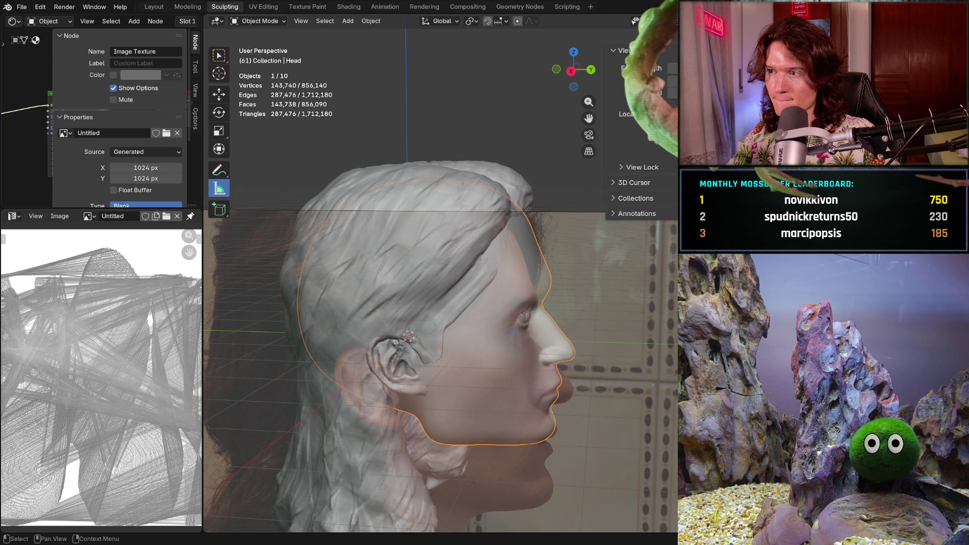
- Hide the hair to compare the skull with the reference, restore it, then face front with overlays off
key("h")
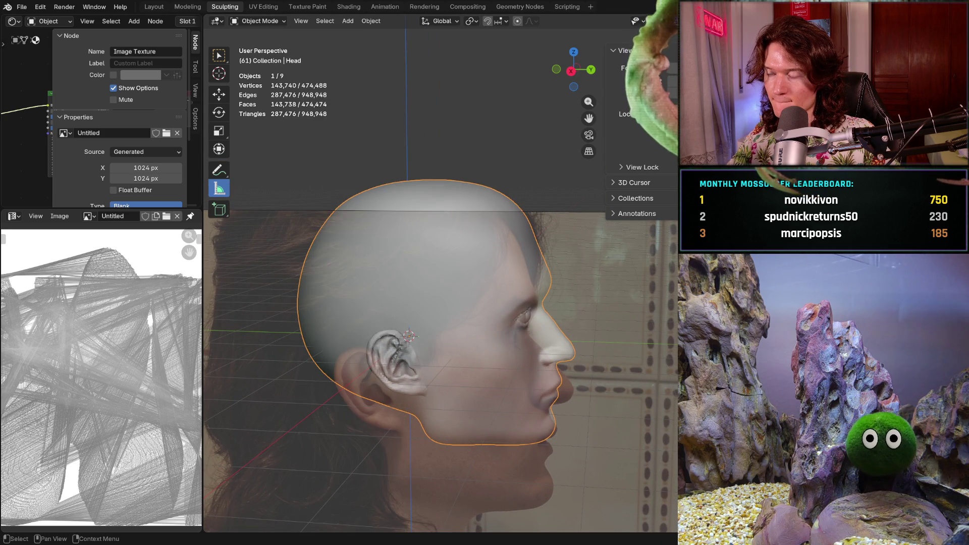
key("ctrl+z")
mouse_move(616, 245)
middle_mouse_down()
mouse_move(454, 247)
mouse_move(449, 220)
middle_mouse_up()
key("shift+alt+z")
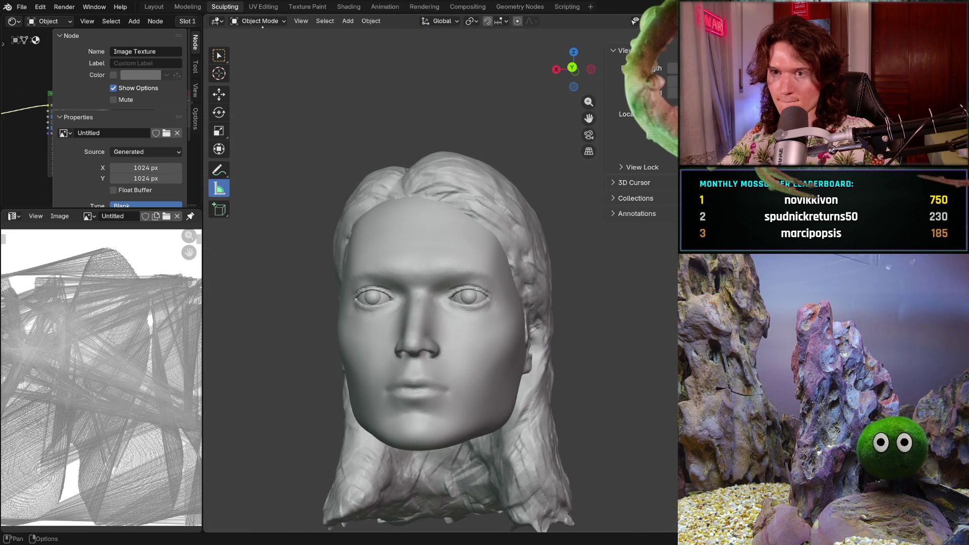
left_click(266, 21)
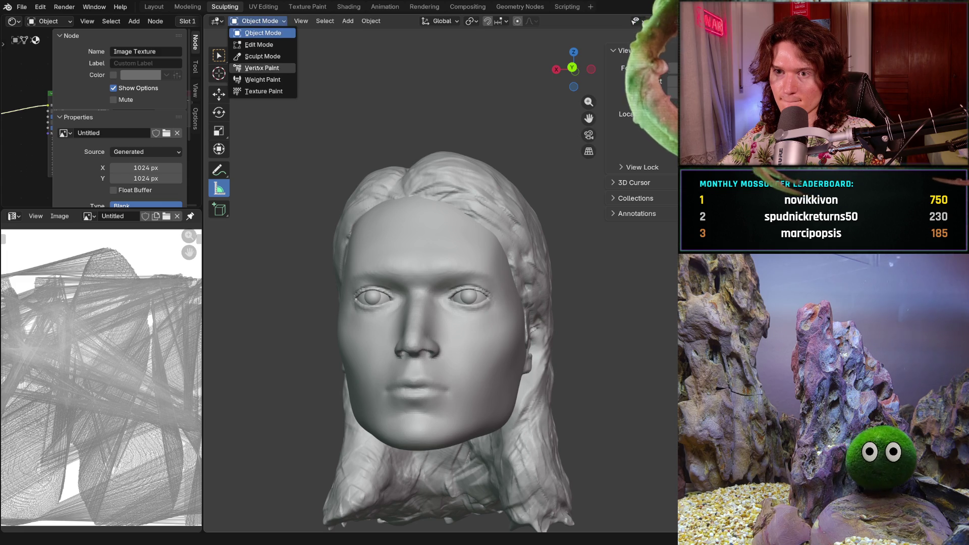
- Switch the head back to Sculpt Mode and save the file
left_click(260, 56)
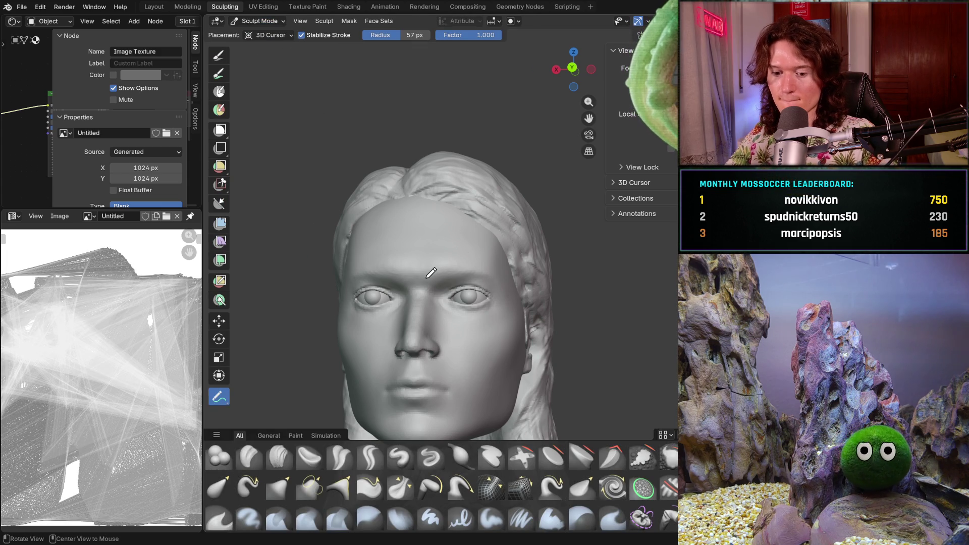
key("ctrl+s")
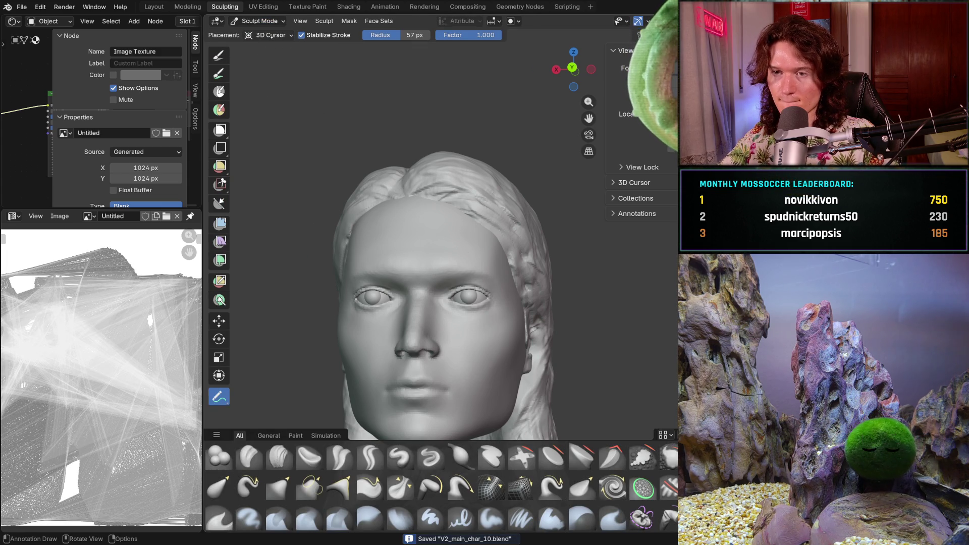
mouse_move(429, 220)
middle_mouse_down()
mouse_move(434, 262)
mouse_move(371, 331)
middle_mouse_up()
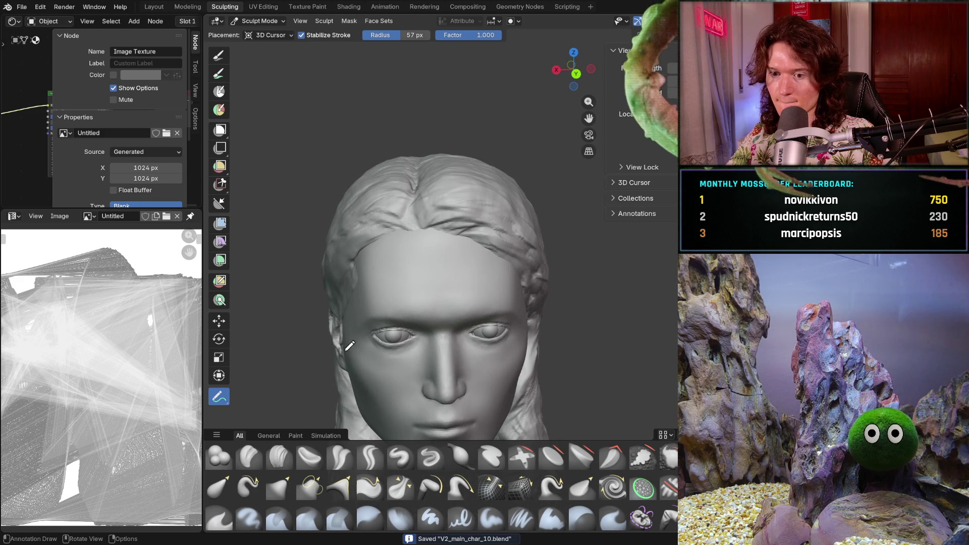
- Select the Clay Strips brush and set its size to 292 px over the skull
left_click(279, 455)
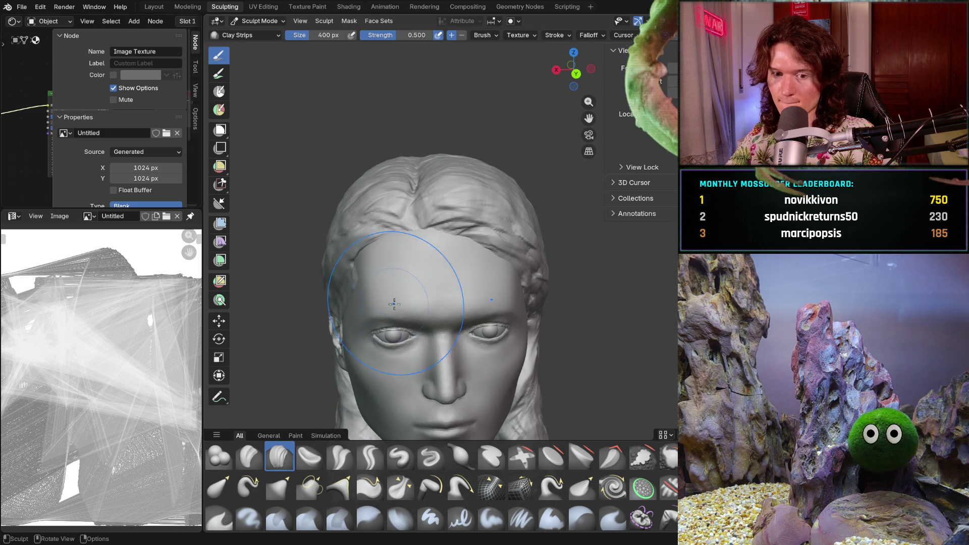
middle_click_drag(399, 293, 409, 318)
key("f")
left_click(388, 286)
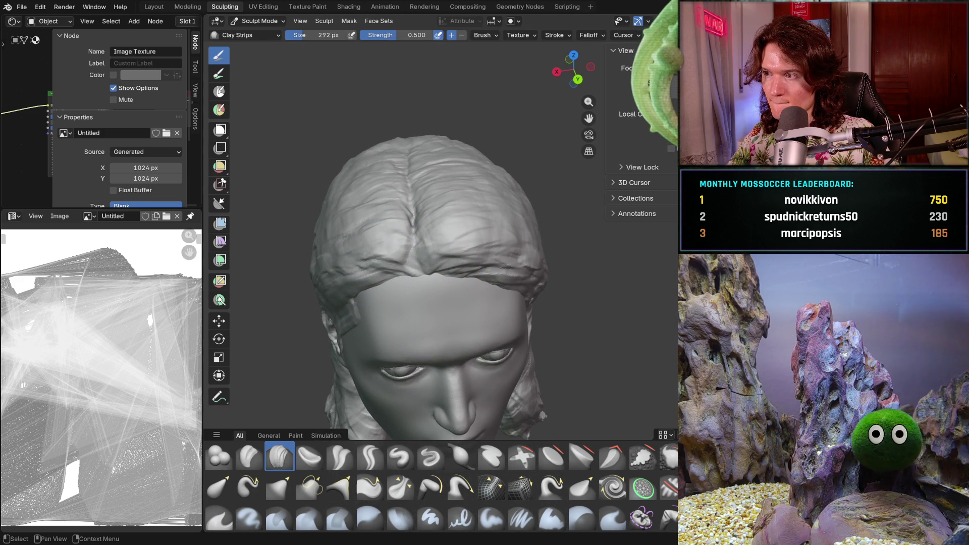
mouse_move(454, 242)
middle_mouse_down()
mouse_move(423, 235)
mouse_move(403, 187)
mouse_move(412, 167)
mouse_move(415, 205)
mouse_move(467, 259)
mouse_move(389, 224)
mouse_move(411, 232)
middle_mouse_up()
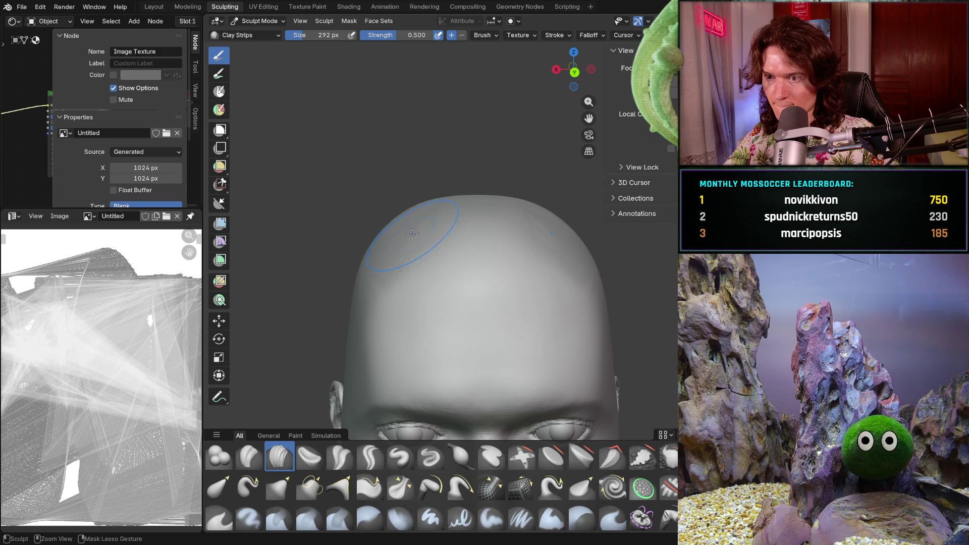
- Build up the top of the skull and forehead with several clay-strip strokes
left_click_drag(447, 200, 461, 222)
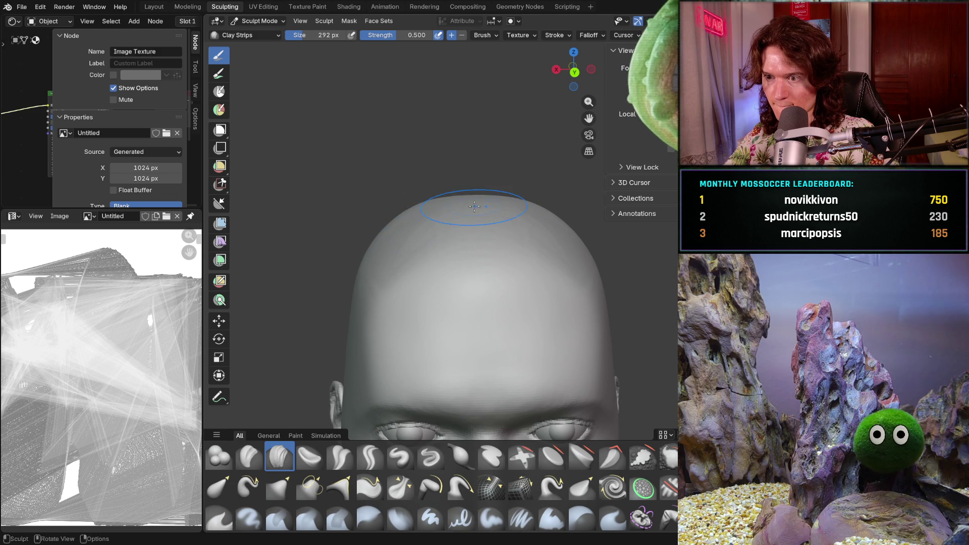
middle_click_drag(475, 207, 469, 245)
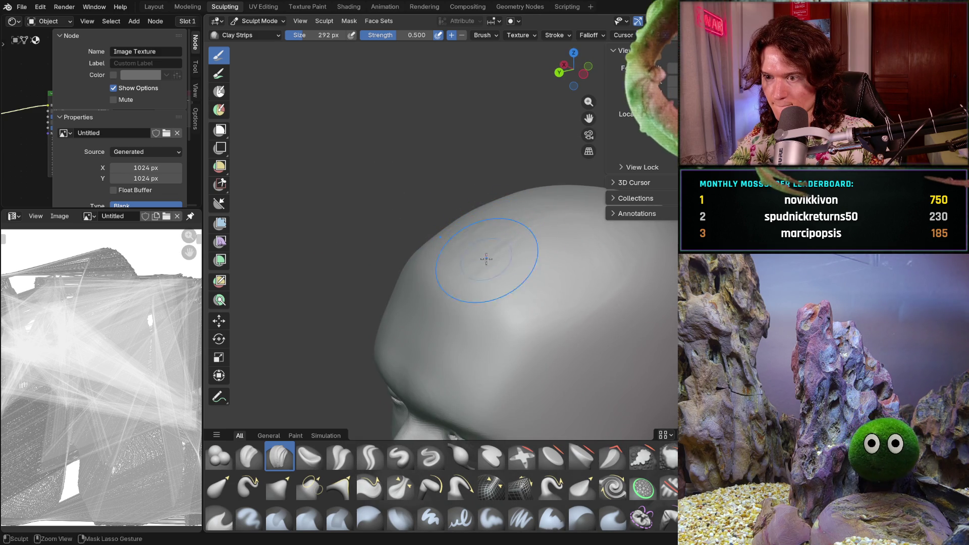
left_click_drag(536, 275, 628, 285)
middle_click_drag(611, 252, 570, 244)
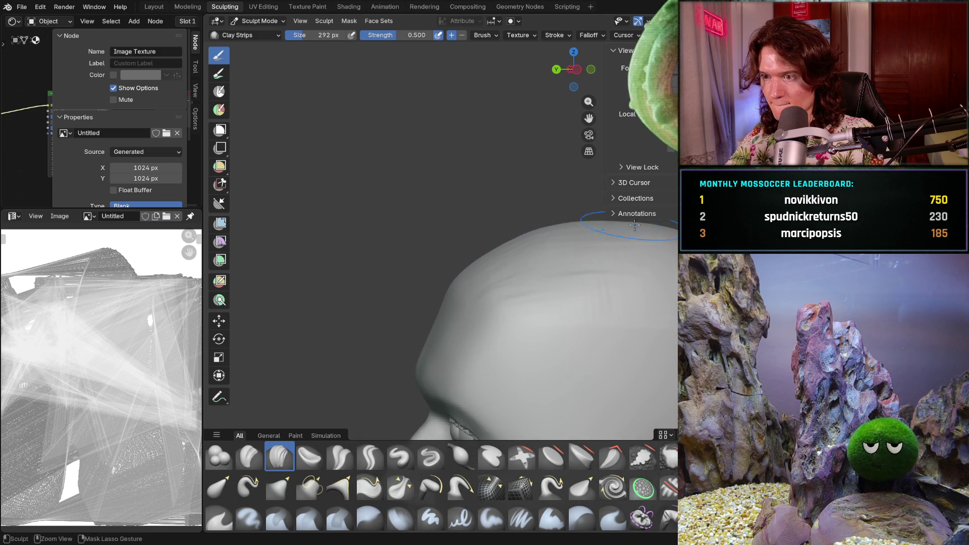
middle_click_drag(637, 225, 586, 262)
left_click_drag(586, 262, 561, 220)
- Orbit around the head to inspect the new clay on the crown and forehead
left_click_drag(656, 221, 622, 264)
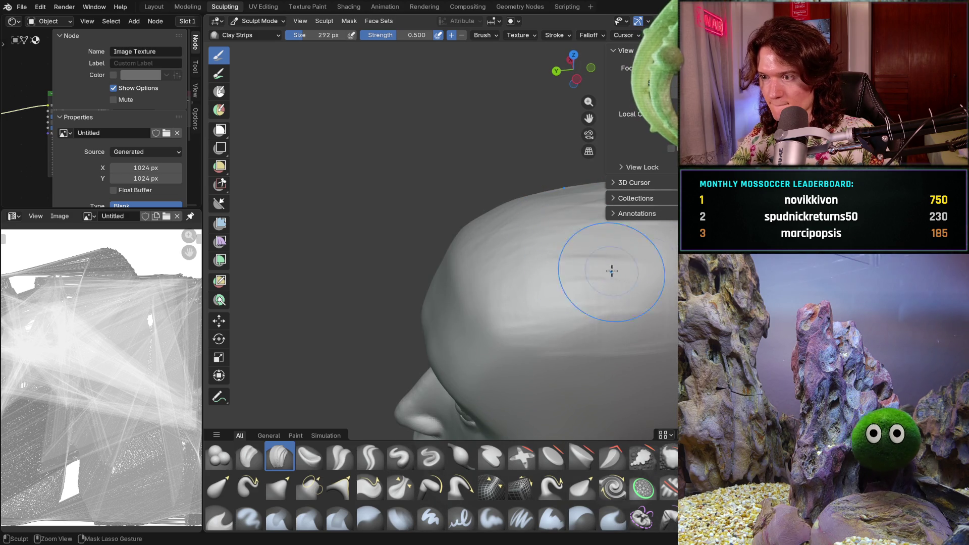
middle_click_drag(626, 238, 652, 273)
middle_click_drag(595, 253, 696, 271)
middle_click_drag(550, 271, 564, 264)
middle_click_drag(497, 274, 486, 256)
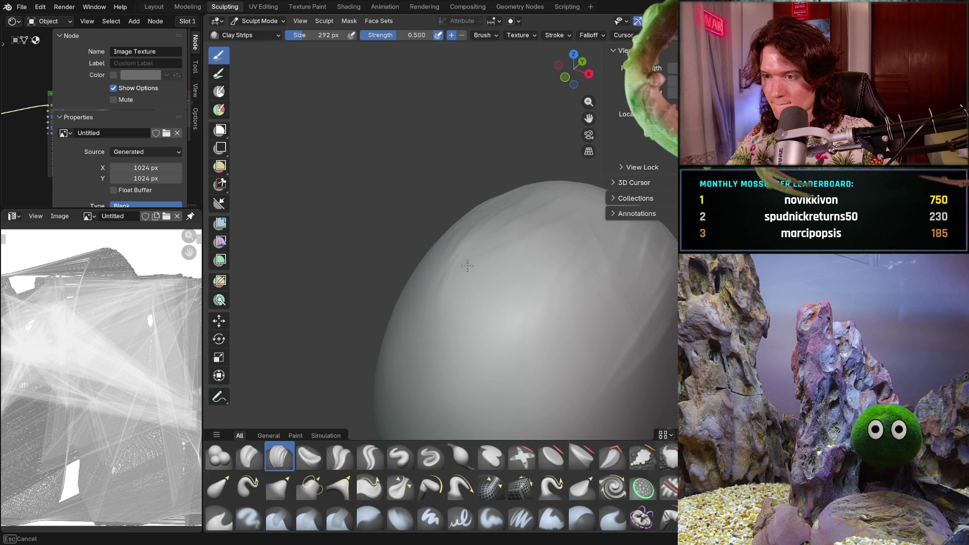
middle_click_drag(508, 347, 533, 361)
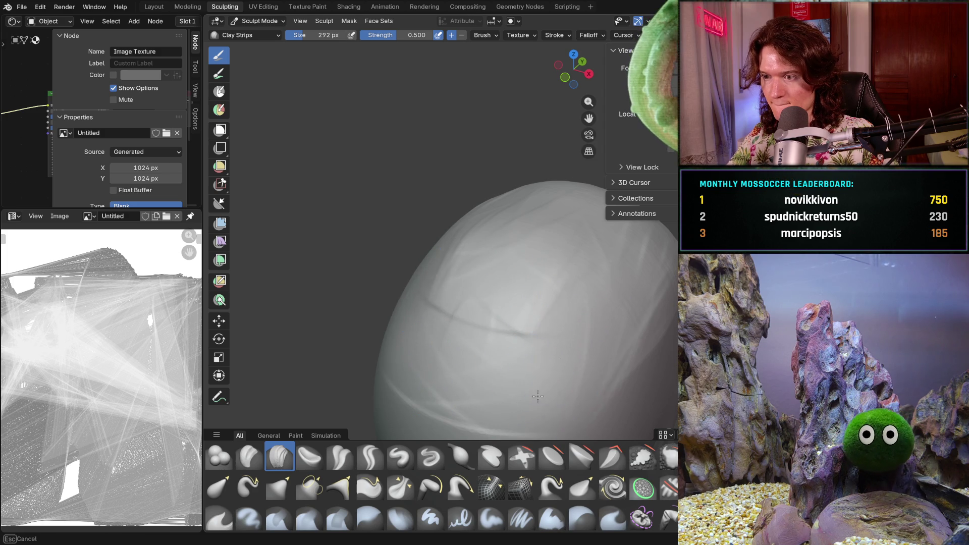
middle_click_drag(556, 240, 537, 281)
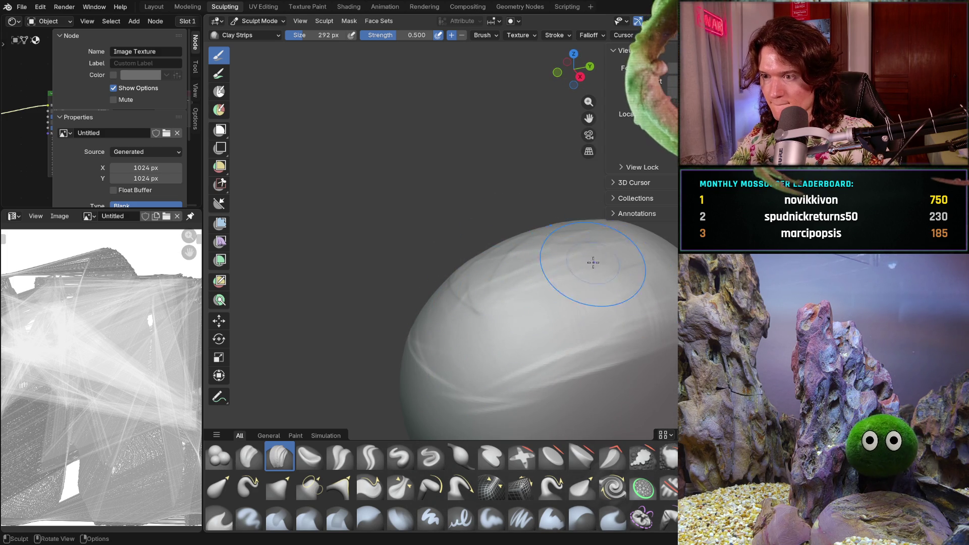
middle_click_drag(593, 262, 604, 265)
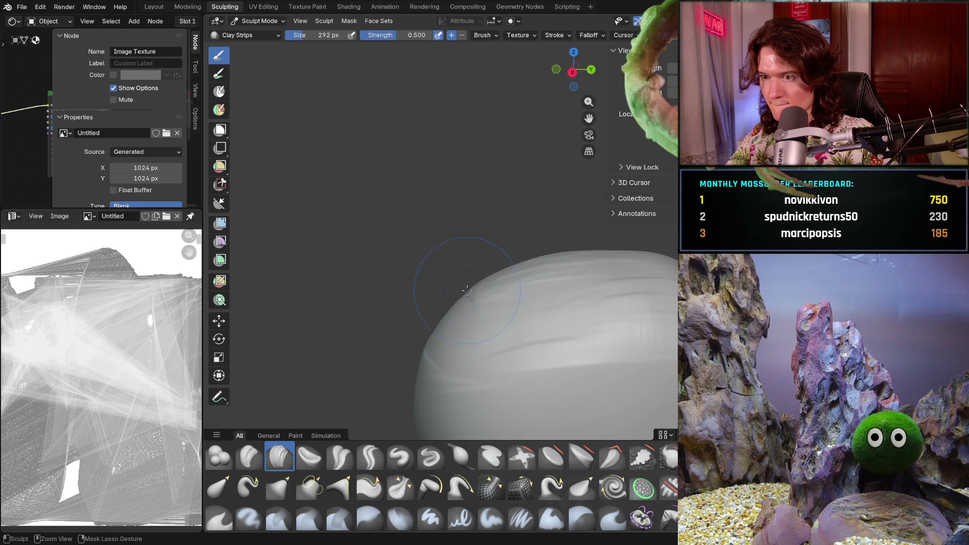
mouse_move(518, 298)
middle_mouse_down()
mouse_move(460, 351)
mouse_move(483, 258)
middle_mouse_up()
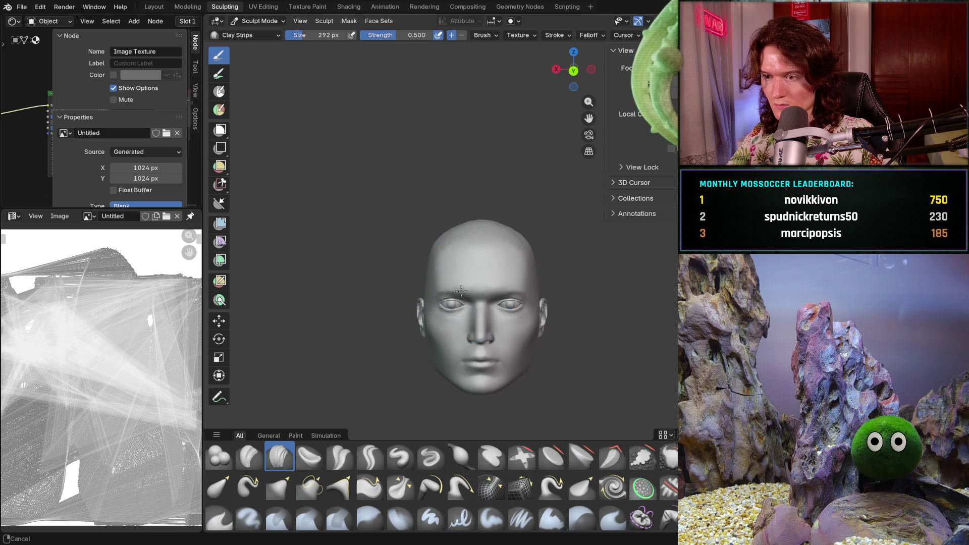
- Check the skull's rounded top, side and face shape, ending on the hair's top and back
scroll(490, 226, "up", 2)
mouse_move(498, 205)
middle_mouse_down()
mouse_move(443, 271)
mouse_move(398, 258)
middle_mouse_up()
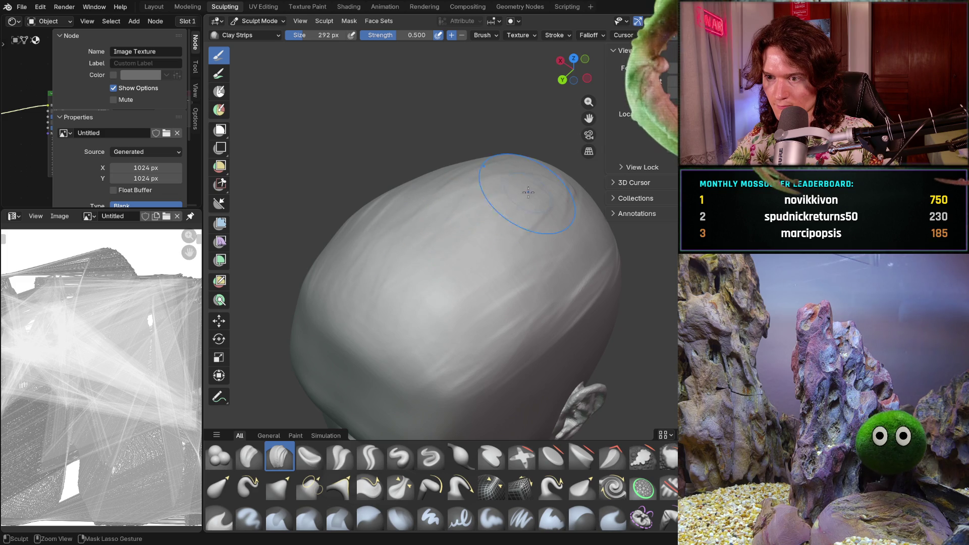
middle_click_drag(501, 242, 441, 200)
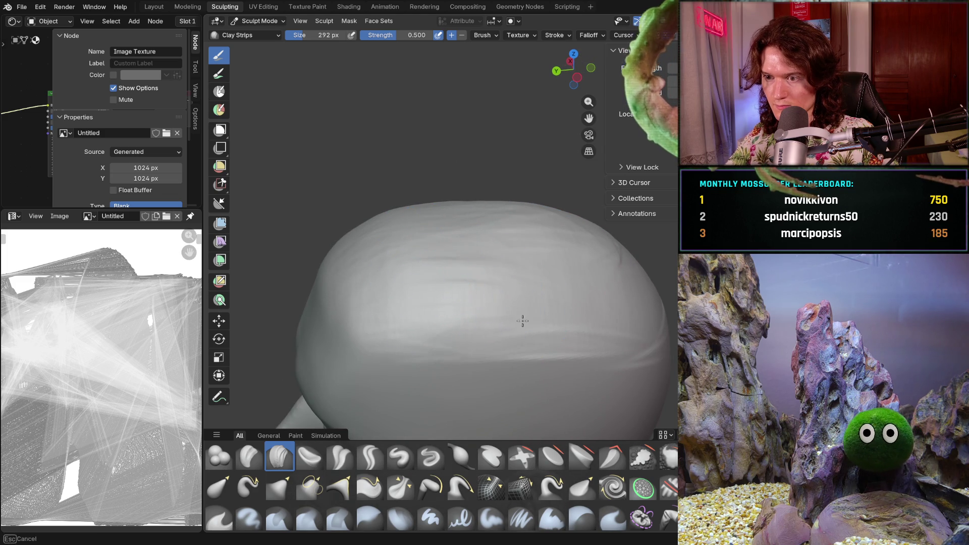
mouse_move(606, 325)
middle_mouse_down()
mouse_move(503, 252)
mouse_move(545, 255)
middle_mouse_up()
middle_click_drag(631, 268, 634, 269)
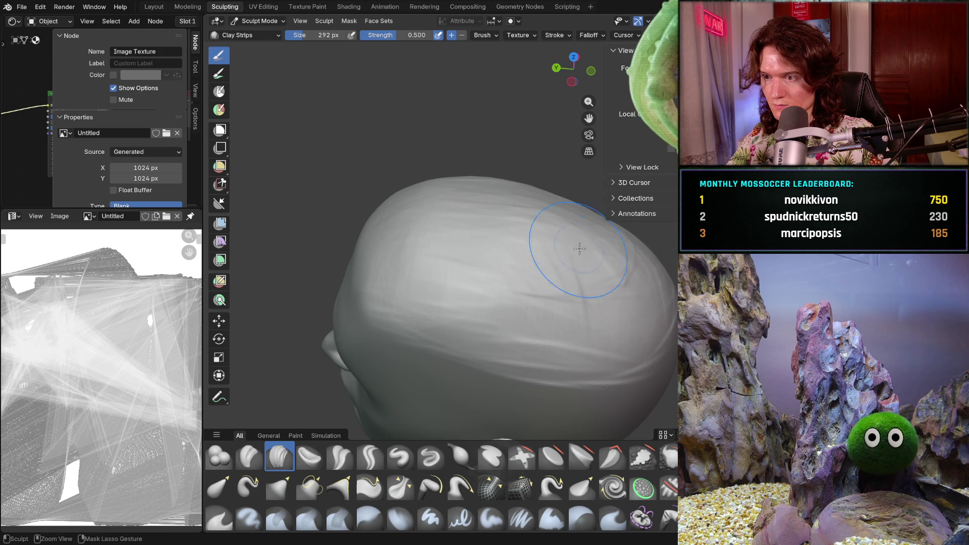
mouse_move(538, 273)
middle_mouse_down()
mouse_move(526, 310)
mouse_move(499, 319)
mouse_move(515, 253)
mouse_move(551, 188)
middle_mouse_up()
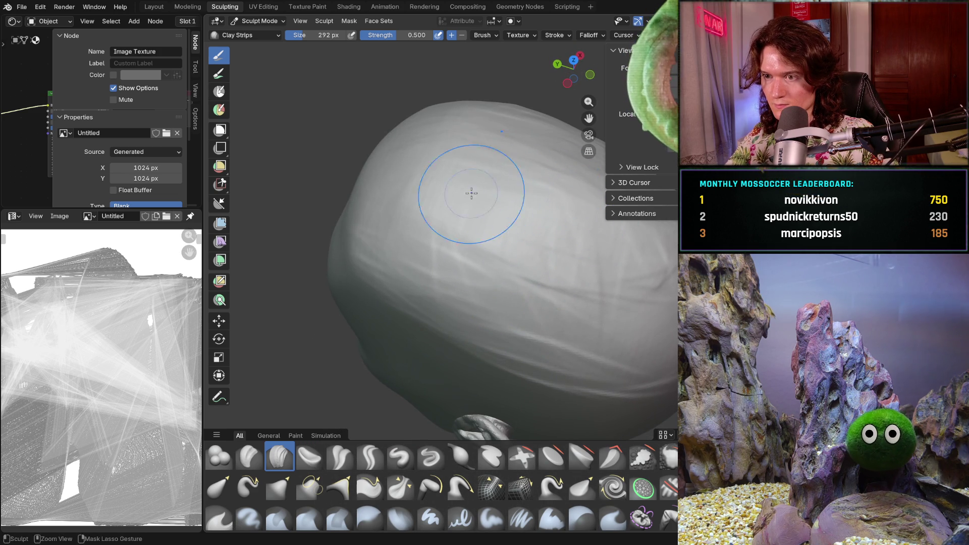
middle_click_drag(480, 216, 515, 195)
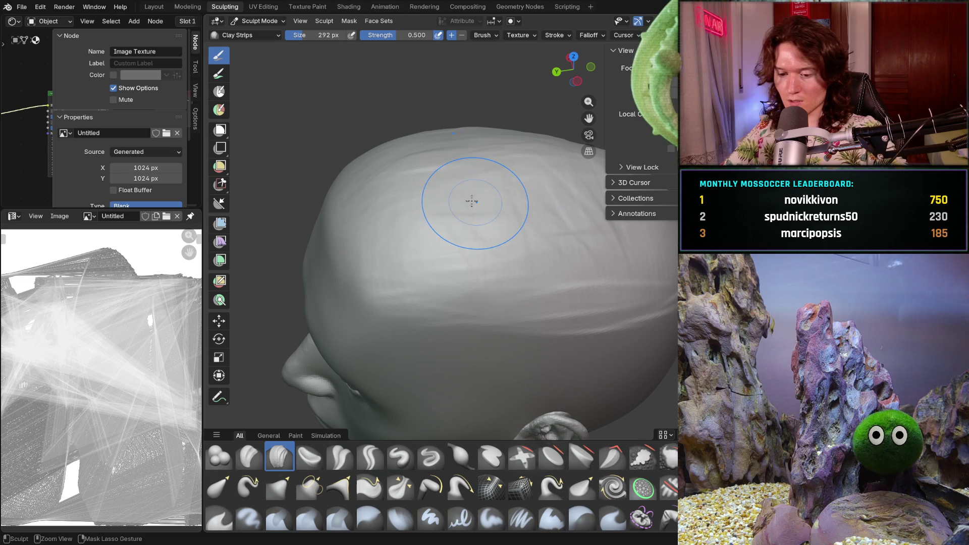
mouse_move(671, 217)
middle_mouse_down()
mouse_move(645, 225)
mouse_move(620, 256)
mouse_move(642, 264)
mouse_move(629, 281)
mouse_move(648, 275)
middle_mouse_up()
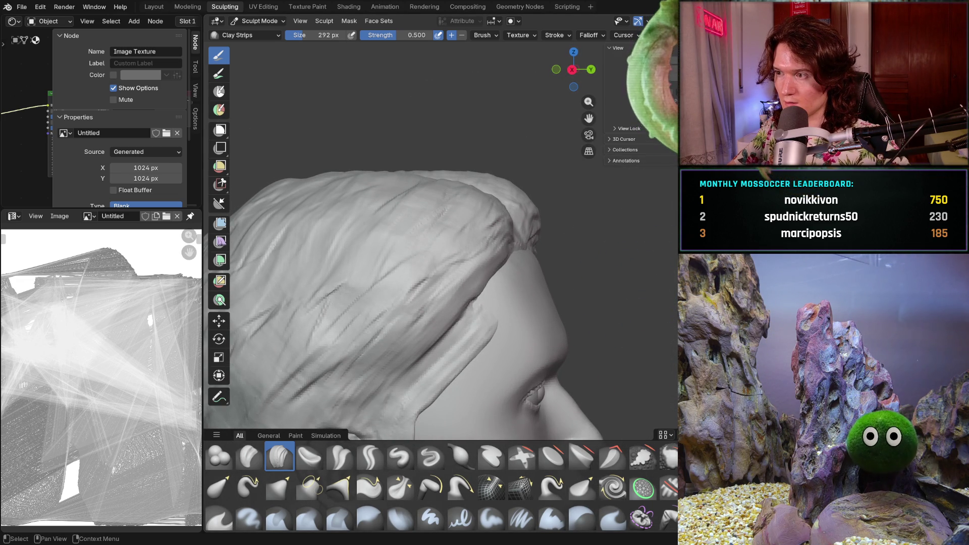
- Hide the hair and view the bald head from above, the front and an angled side
key("h")
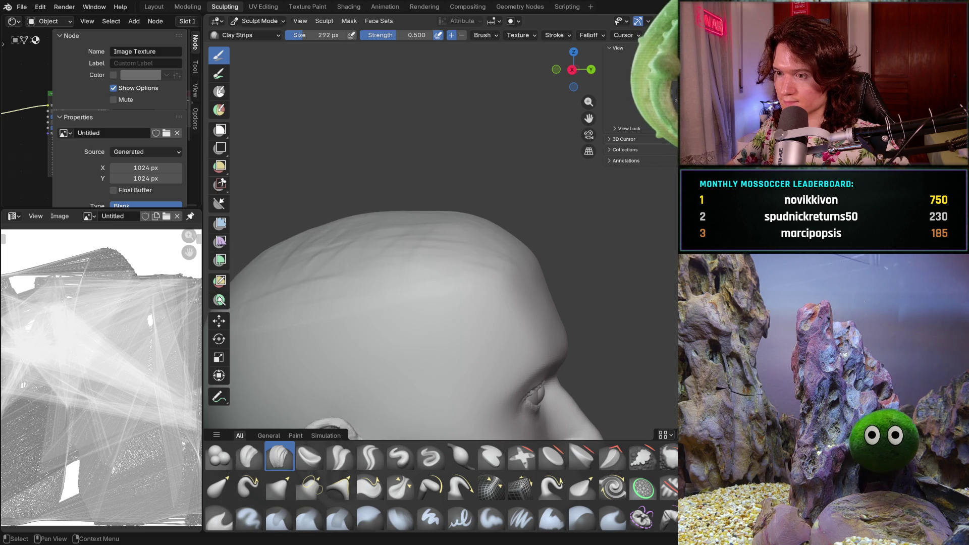
middle_click_drag(493, 255, 433, 281)
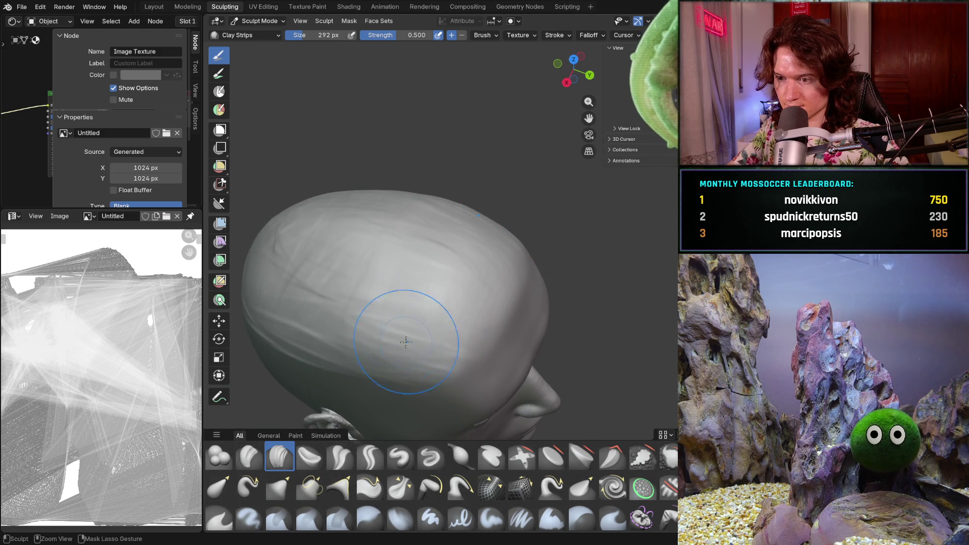
mouse_move(490, 298)
middle_mouse_down()
mouse_move(422, 270)
mouse_move(498, 283)
mouse_move(541, 241)
middle_mouse_up()
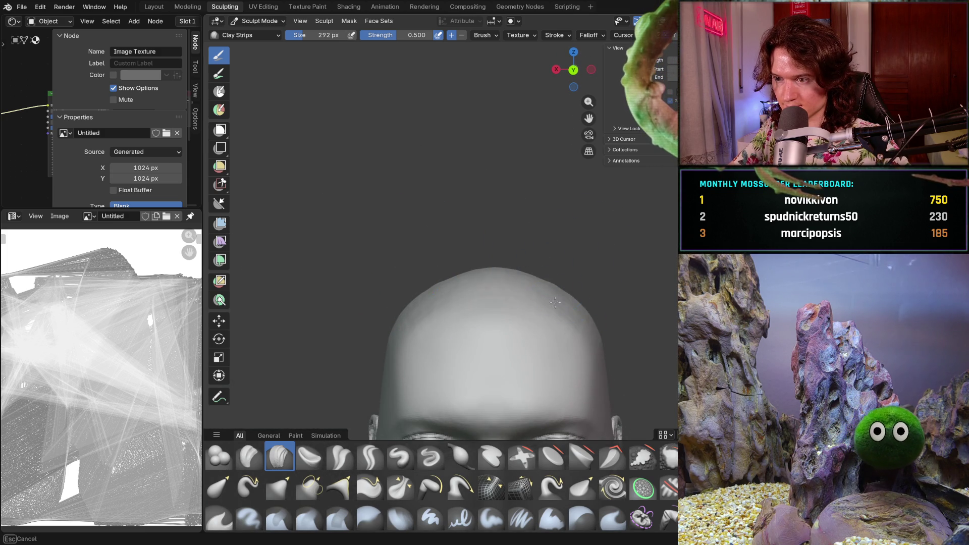
middle_click_drag(502, 278, 501, 298)
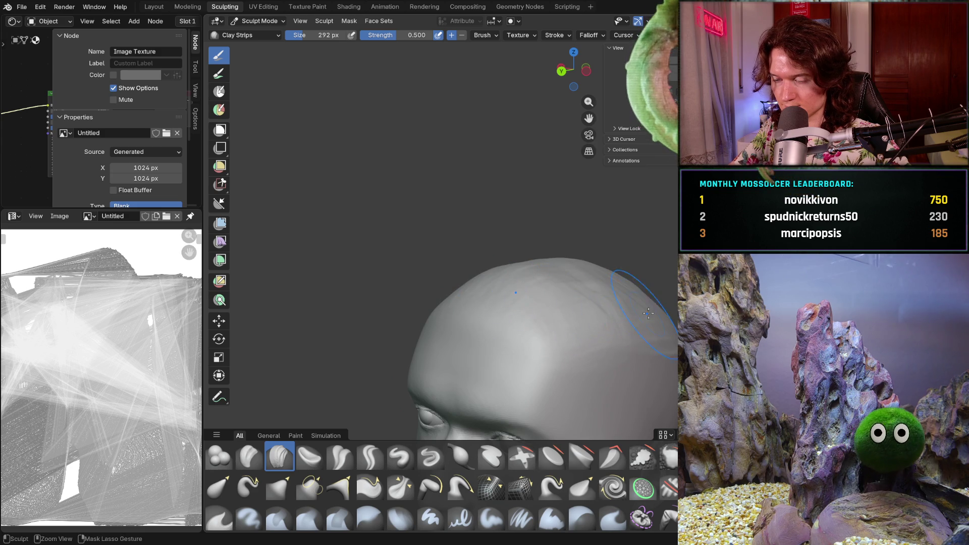
mouse_move(626, 318)
middle_mouse_down()
mouse_move(595, 277)
mouse_move(621, 258)
mouse_move(598, 238)
mouse_move(600, 202)
mouse_move(647, 241)
middle_mouse_up()
middle_click_drag(601, 196, 568, 238, "ctrl")
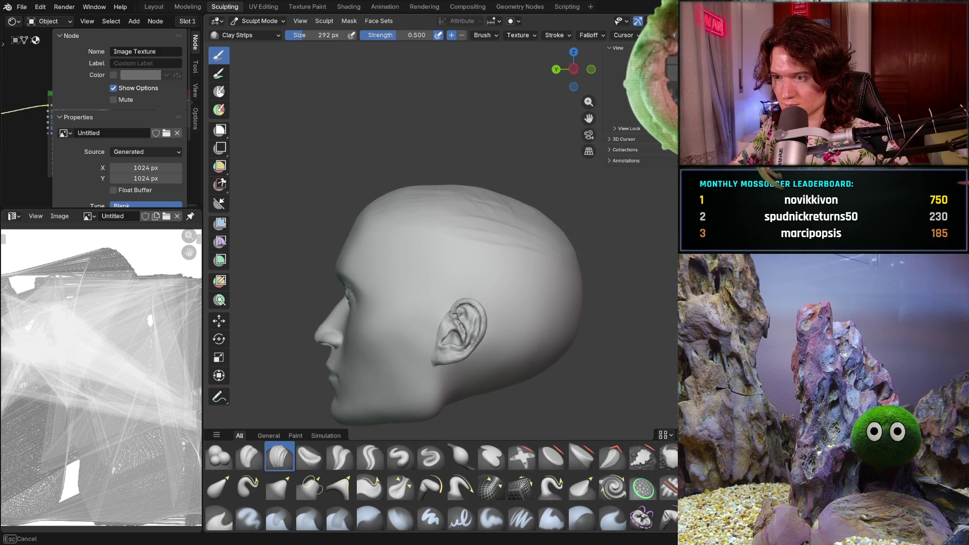
- Inspect the back, rear three-quarter and top of the bald skull
middle_click_drag(582, 310, 583, 311)
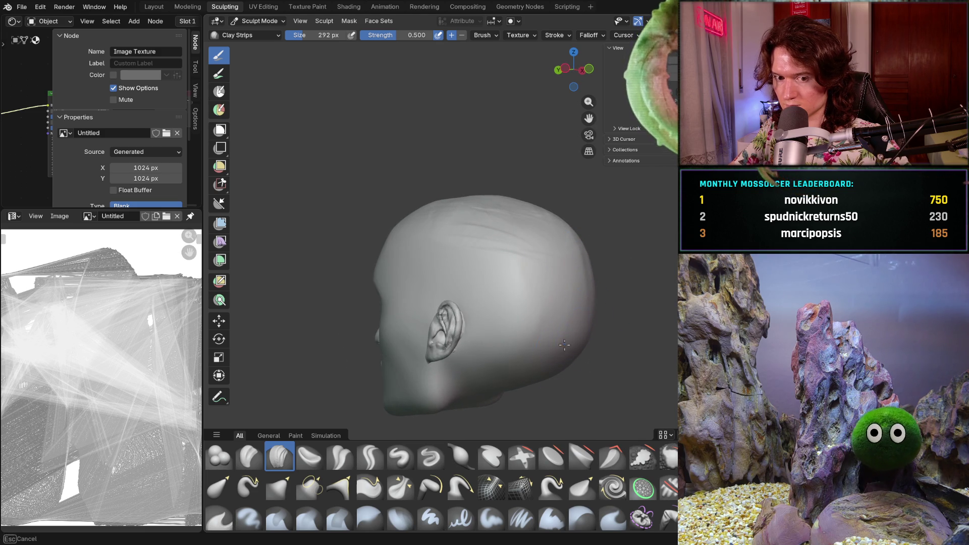
middle_click_drag(554, 229, 567, 230)
middle_click_drag(572, 296, 495, 268)
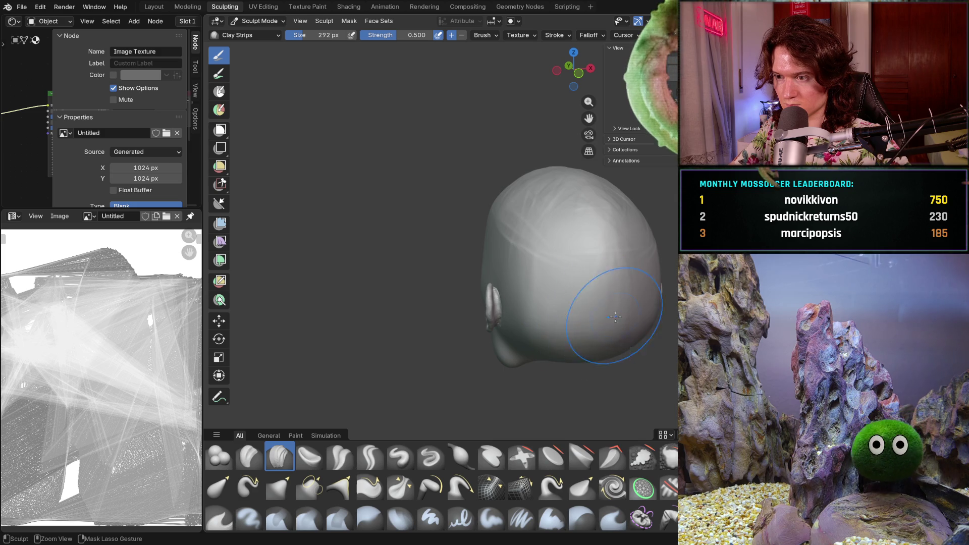
mouse_move(608, 249)
middle_mouse_down()
mouse_move(657, 260)
mouse_move(638, 275)
mouse_move(597, 274)
middle_mouse_up()
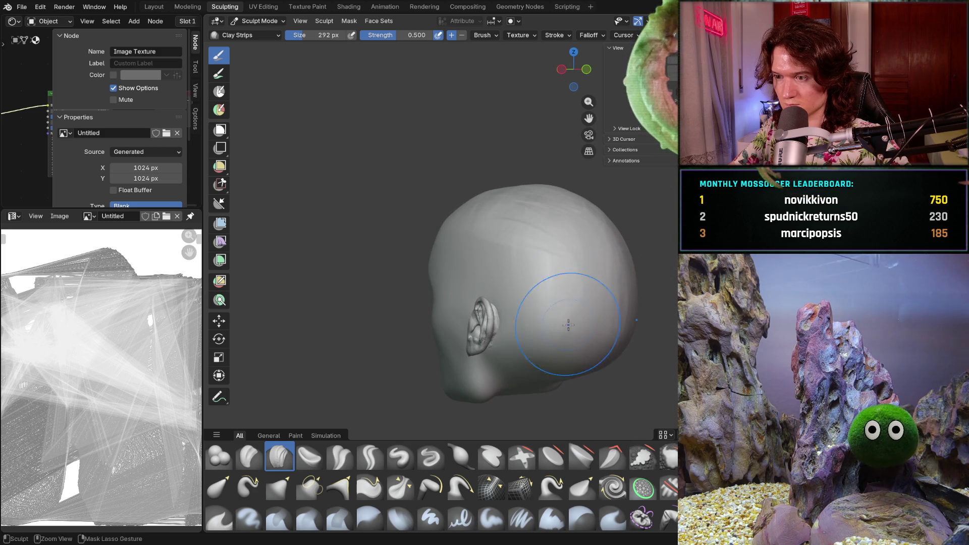
mouse_move(553, 347)
middle_mouse_down()
mouse_move(638, 281)
mouse_move(562, 380)
mouse_move(506, 372)
mouse_move(547, 275)
middle_mouse_up()
mouse_move(501, 306)
middle_mouse_down()
mouse_move(586, 290)
mouse_move(585, 192)
mouse_move(675, 176)
mouse_move(641, 262)
mouse_move(629, 353)
mouse_move(615, 358)
middle_mouse_up()
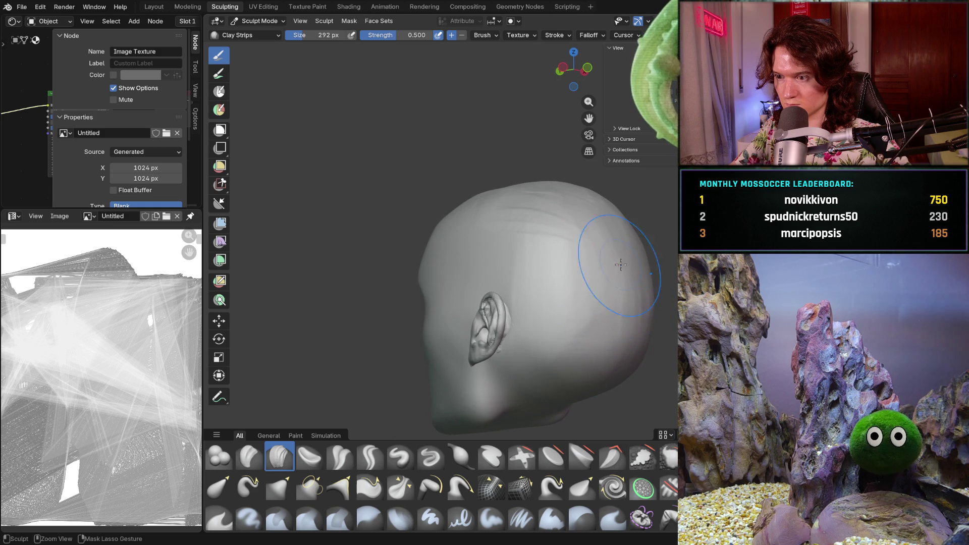
mouse_move(621, 283)
middle_mouse_down()
mouse_move(595, 283)
mouse_move(563, 261)
mouse_move(656, 276)
mouse_move(606, 276)
middle_mouse_up()
- Zoom toward the ear side of the head and undo to show the bald skull again
scroll(495, 293, "down", 5)
mouse_move(495, 292)
middle_mouse_down()
mouse_move(497, 272)
mouse_move(470, 255)
middle_mouse_up()
scroll(466, 249, "up", 3)
scroll(466, 250, "up", 8)
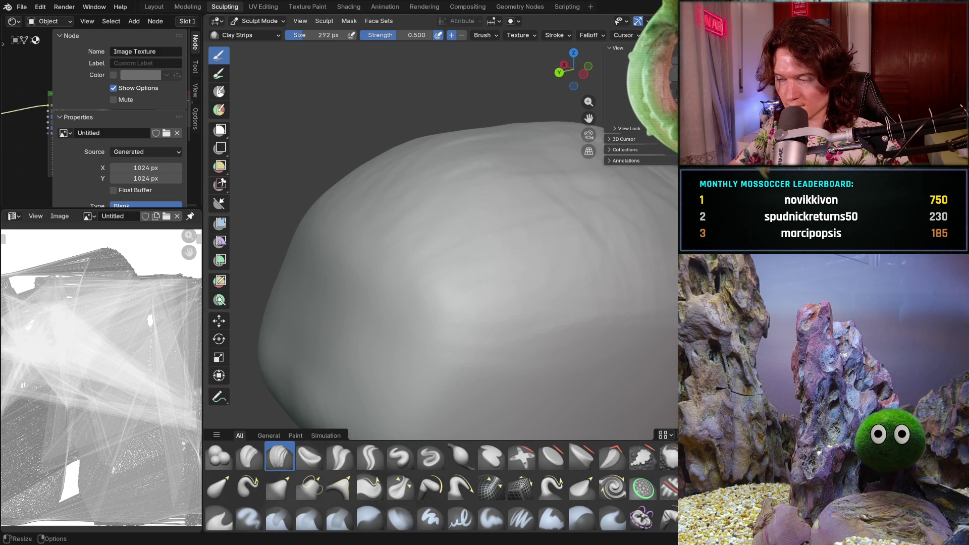
scroll(474, 274, "up", 3)
scroll(475, 274, "down", 5)
mouse_move(474, 275)
middle_mouse_down()
mouse_move(634, 233)
mouse_move(586, 227)
mouse_move(576, 212)
mouse_move(447, 318)
middle_mouse_up()
scroll(530, 252, "up", 5)
key("ctrl+z")
scroll(436, 335, "up", 3)
- Add several clay-strip strokes over the top of the skull
left_click_drag(436, 335, 429, 333)
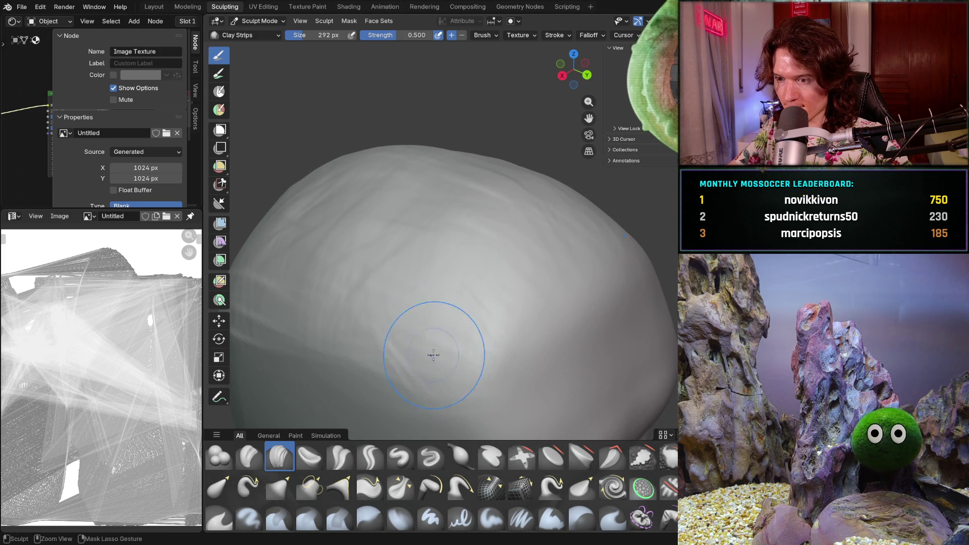
left_click_drag(379, 313, 365, 350)
left_click_drag(313, 271, 324, 270)
middle_click_drag(426, 298, 491, 300)
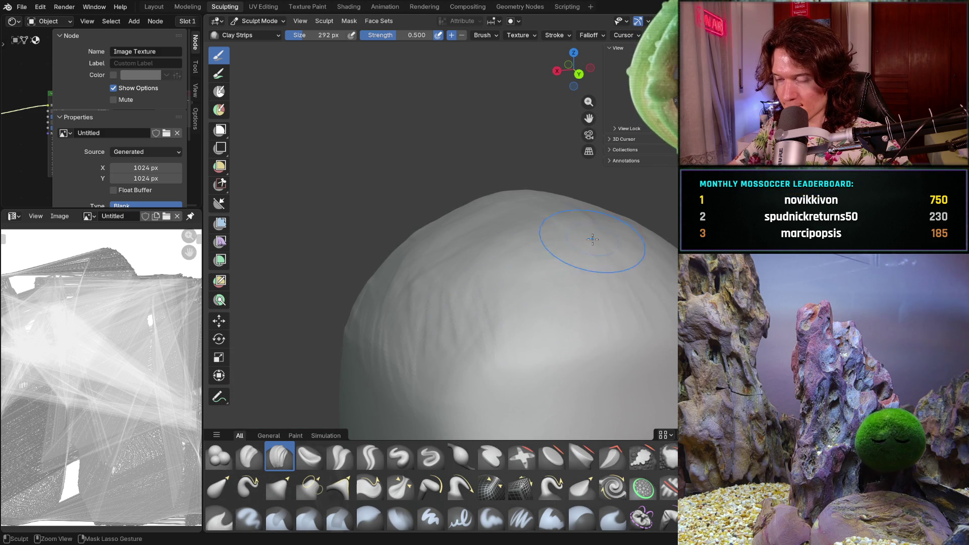
scroll(500, 312, "down", 5)
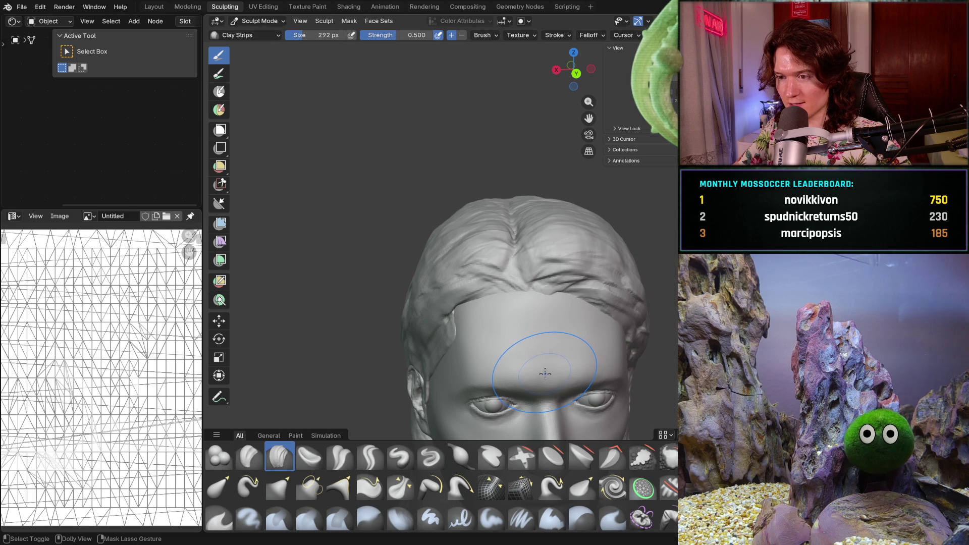
- Leave Sculpt Mode, view the right ear, then re-enter Sculpt Mode facing the head front-on
key("ctrl+Tab")
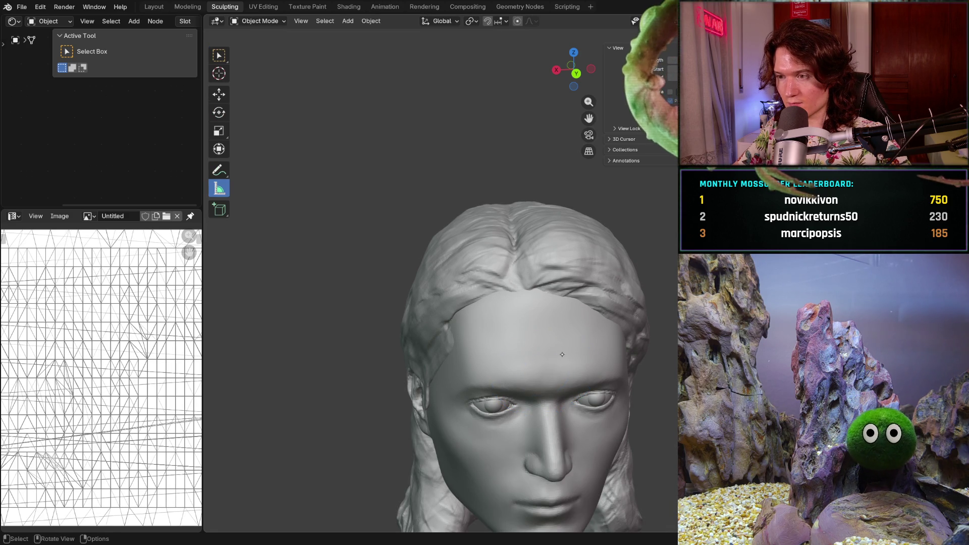
mouse_move(519, 290)
middle_mouse_down()
mouse_move(452, 273)
mouse_move(468, 281)
mouse_move(446, 195)
middle_mouse_up()
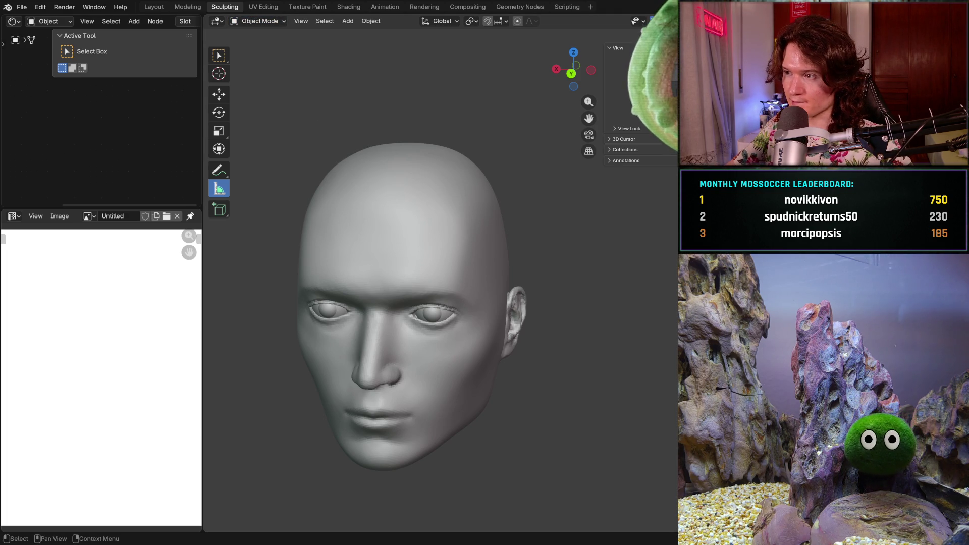
key("ctrl+z")
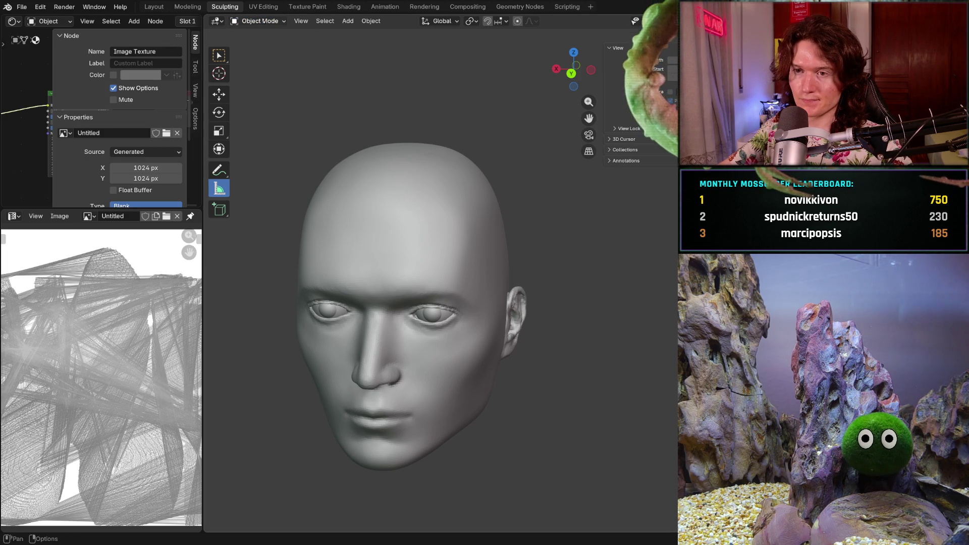
left_click(263, 21)
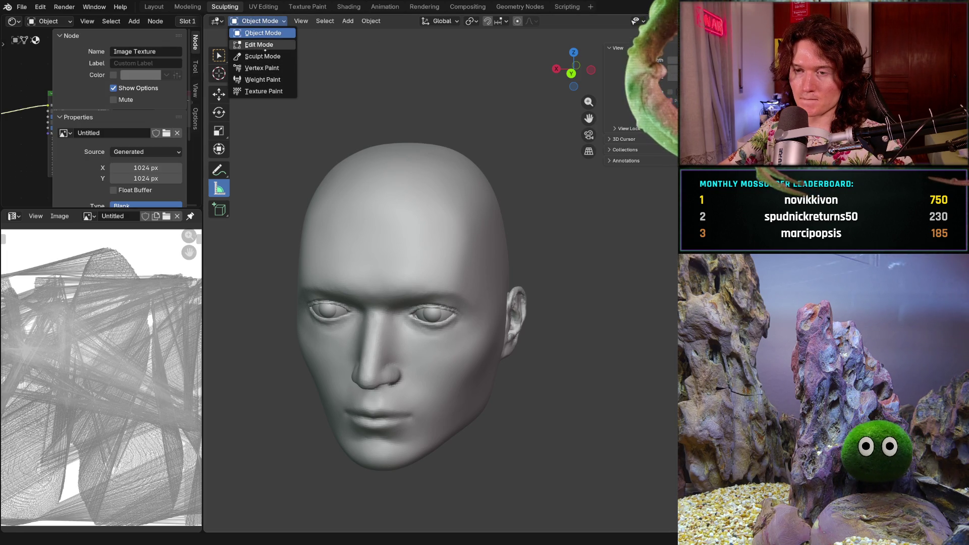
left_click(262, 56)
middle_click_drag(374, 318, 422, 270)
- Select the Grab brush and enlarge it from 486 px to 874 px
key("g")
key("f")
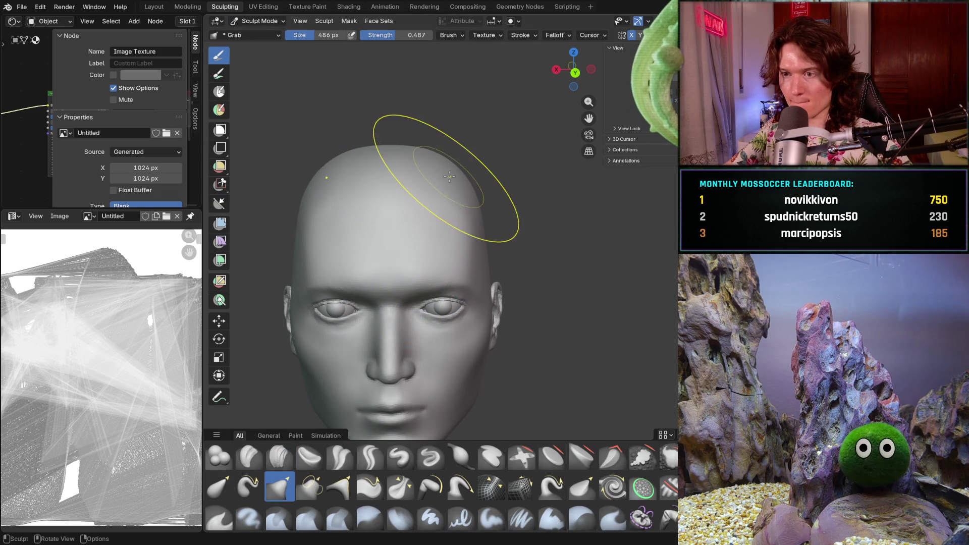
left_click(362, 160)
scroll(362, 161, "up", 3)
scroll(362, 160, "up", 1)
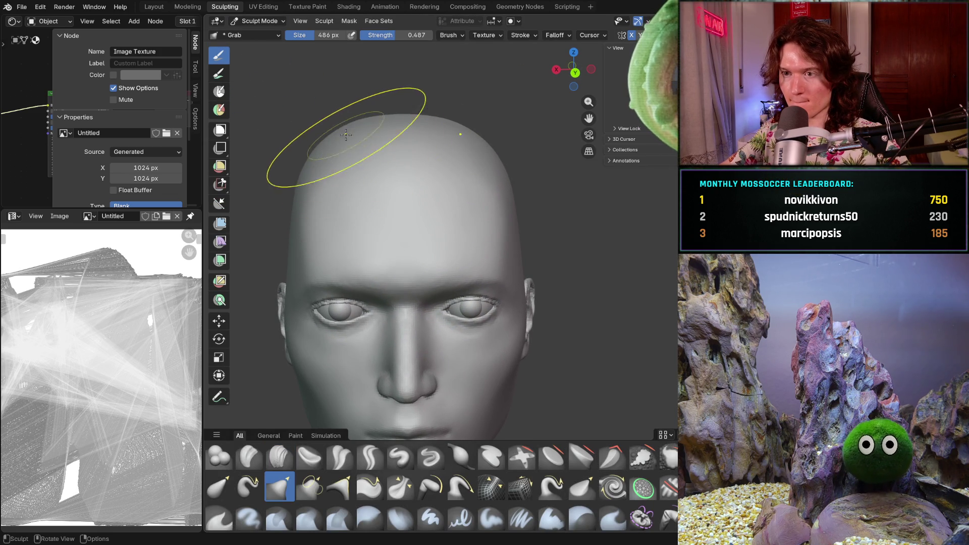
key("f")
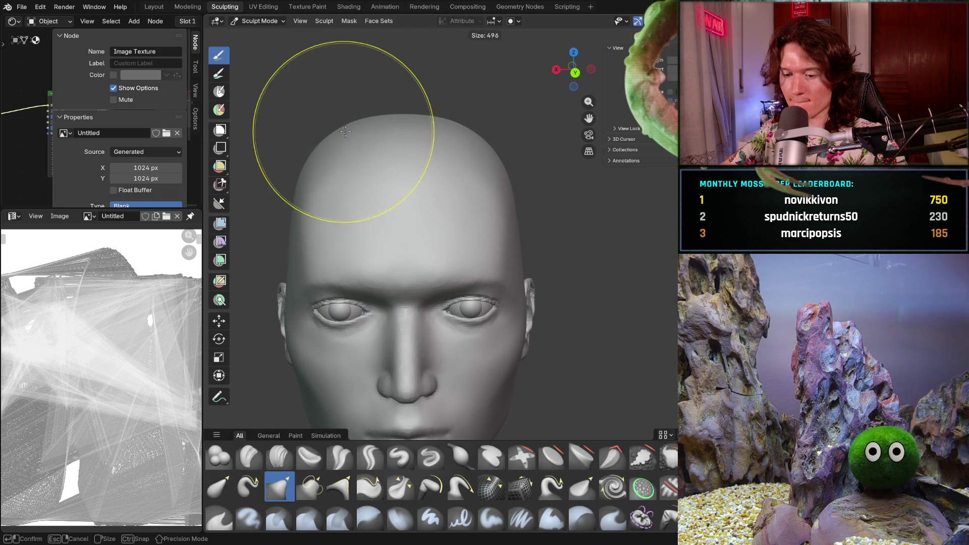
left_click(424, 162)
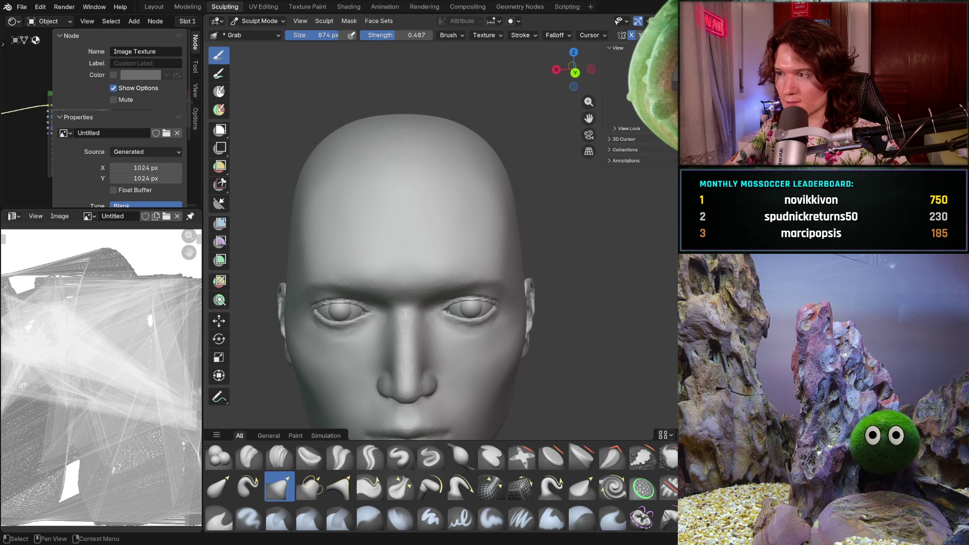
- Leave local view to bring the hair back, checking the head from the side and front
key("KP_Divide")
middle_click_drag(454, 146, 480, 231)
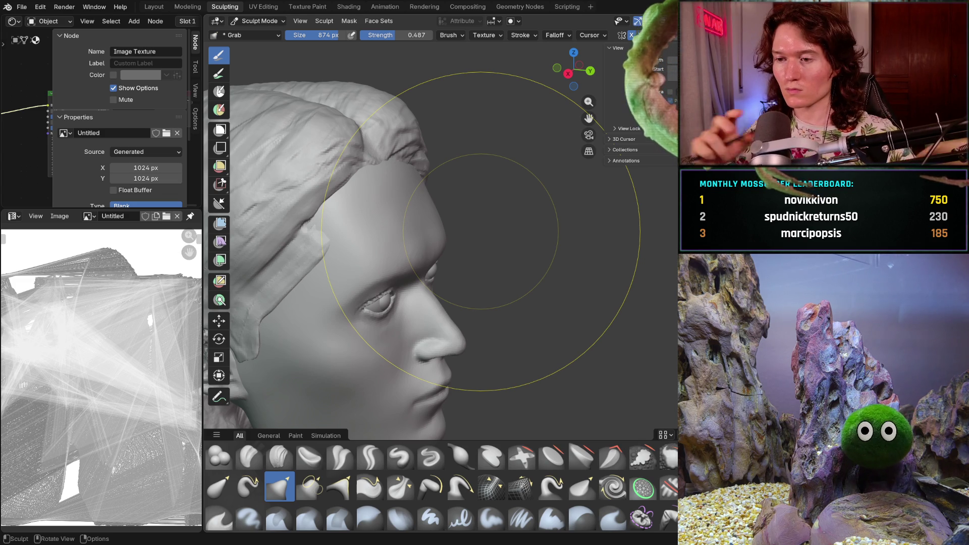
mouse_move(481, 231)
middle_mouse_down()
mouse_move(378, 249)
mouse_move(368, 264)
mouse_move(312, 260)
mouse_move(376, 261)
middle_mouse_up()
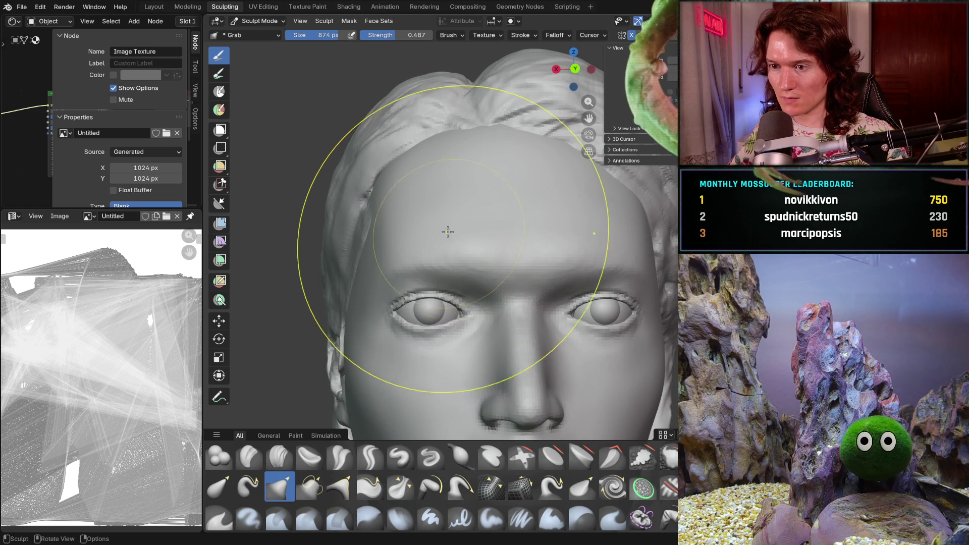
- Switch to the Mask brush, size it to 194 px, and turn the viewport overlays back on
key("m")
key("f")
left_click(464, 264)
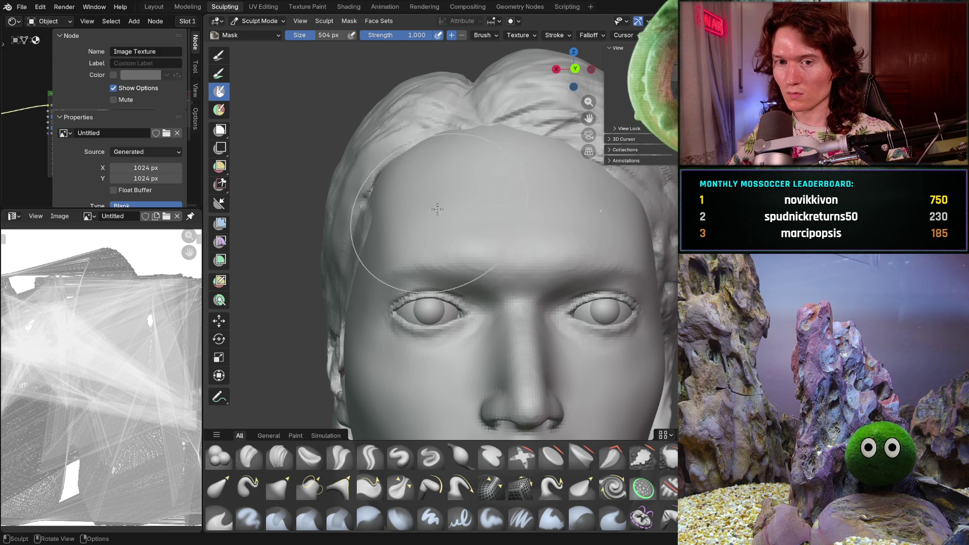
key("f")
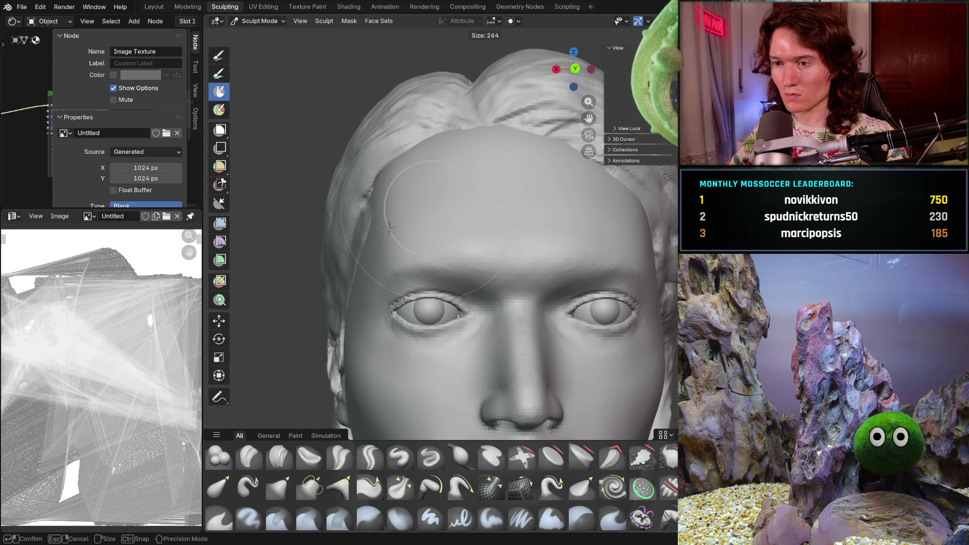
left_click(396, 208)
key("f")
left_click(399, 214)
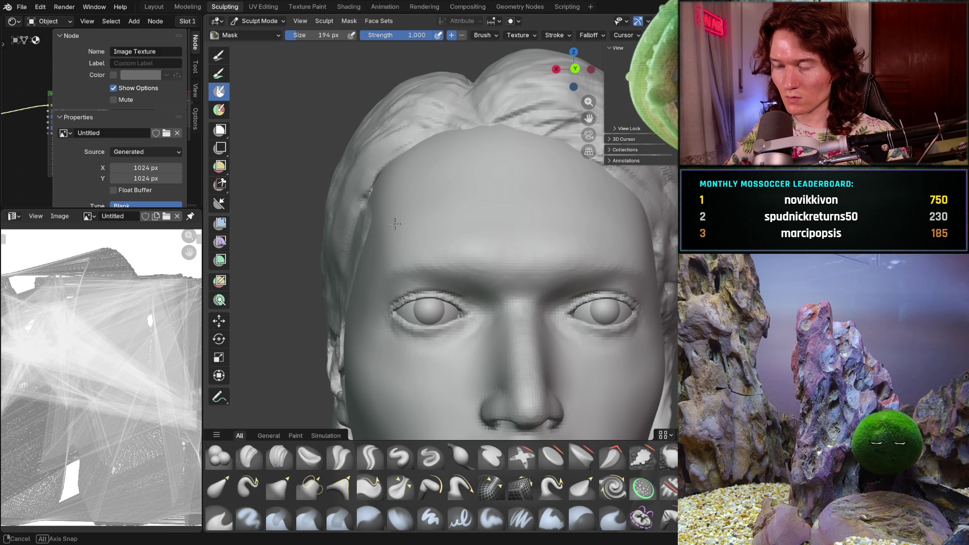
middle_click_drag(404, 222, 407, 248)
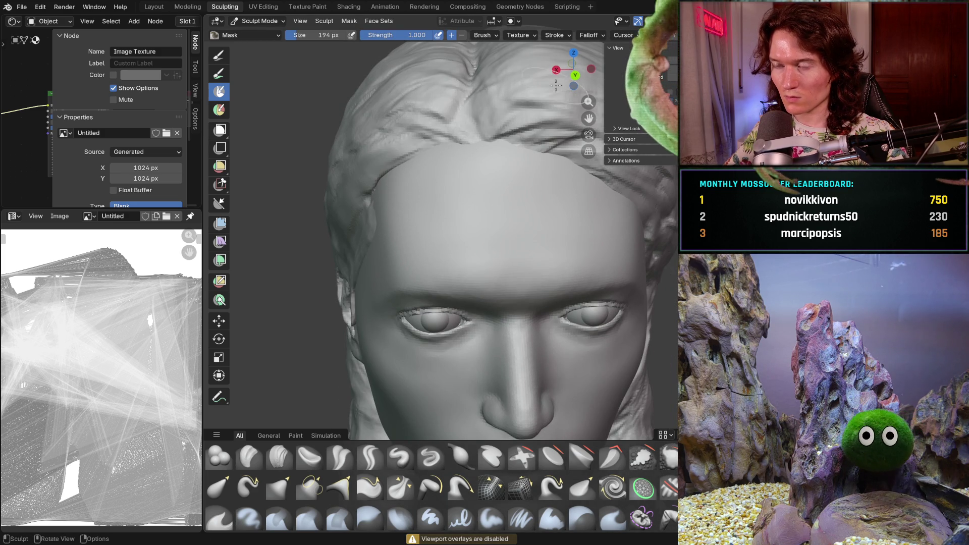
key("shift+alt+z")
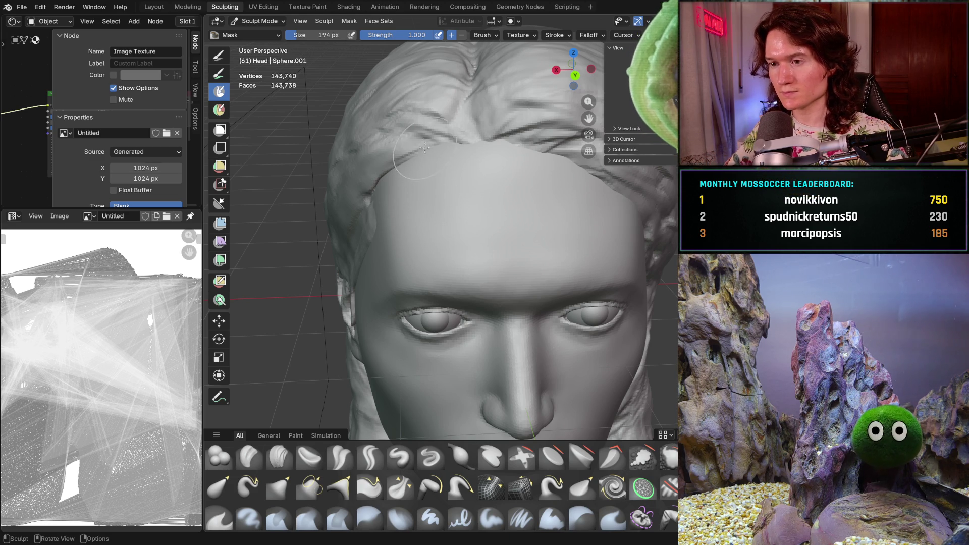
- Paint mask along the forehead and temple hairline with the brush reduced to 124 px
left_click_drag(413, 142, 433, 145)
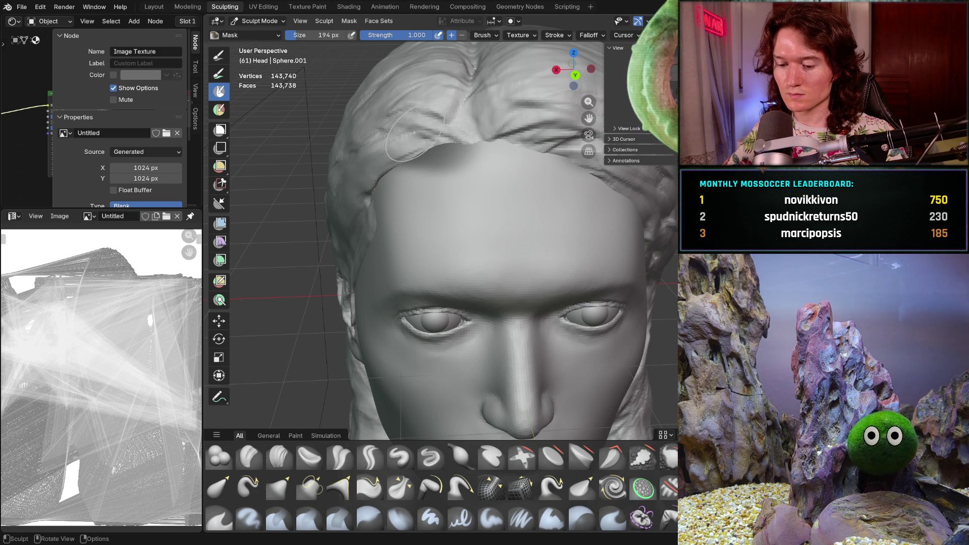
key("f")
left_click(446, 194)
mouse_move(404, 155)
middle_mouse_down()
mouse_move(434, 151)
mouse_move(399, 140)
middle_mouse_up()
left_click_drag(404, 149, 538, 131)
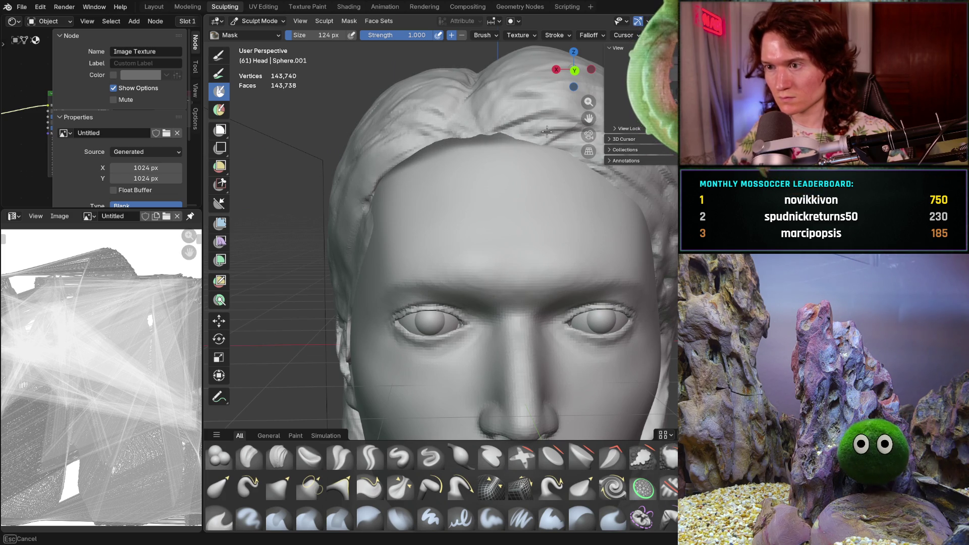
left_click_drag(465, 132, 457, 139)
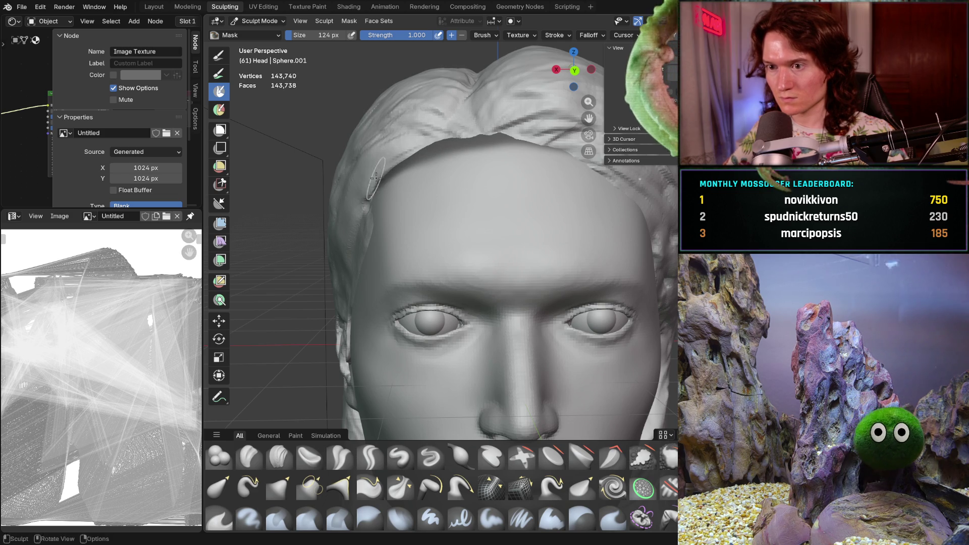
left_click_drag(357, 204, 384, 172)
left_click_drag(439, 154, 485, 146)
- Add another mask stroke along the front hairline
middle_click_drag(413, 144, 529, 159)
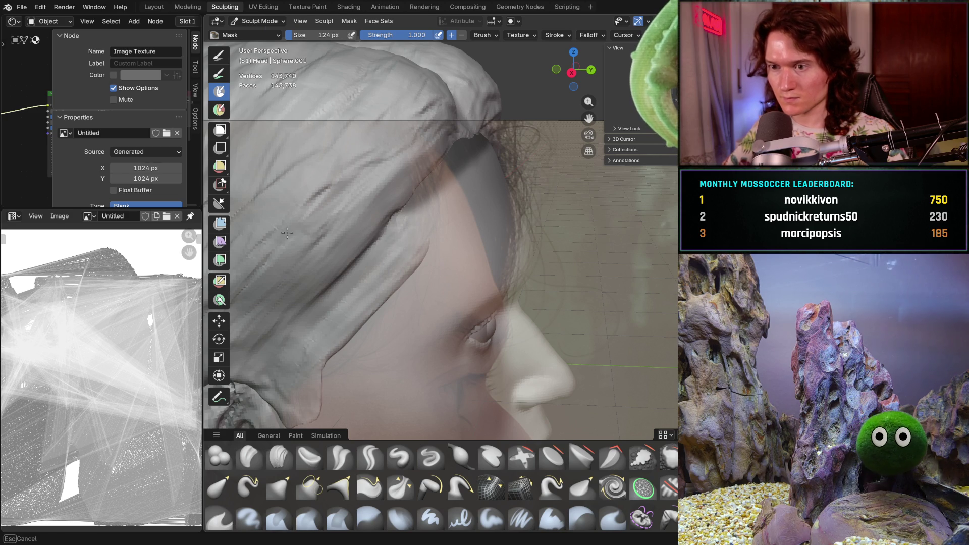
mouse_move(276, 233)
middle_mouse_down()
mouse_move(516, 242)
mouse_move(543, 162)
mouse_move(512, 156)
mouse_move(504, 169)
mouse_move(418, 188)
middle_mouse_up()
scroll(384, 237, "down", 4)
scroll(516, 242, "up", 4)
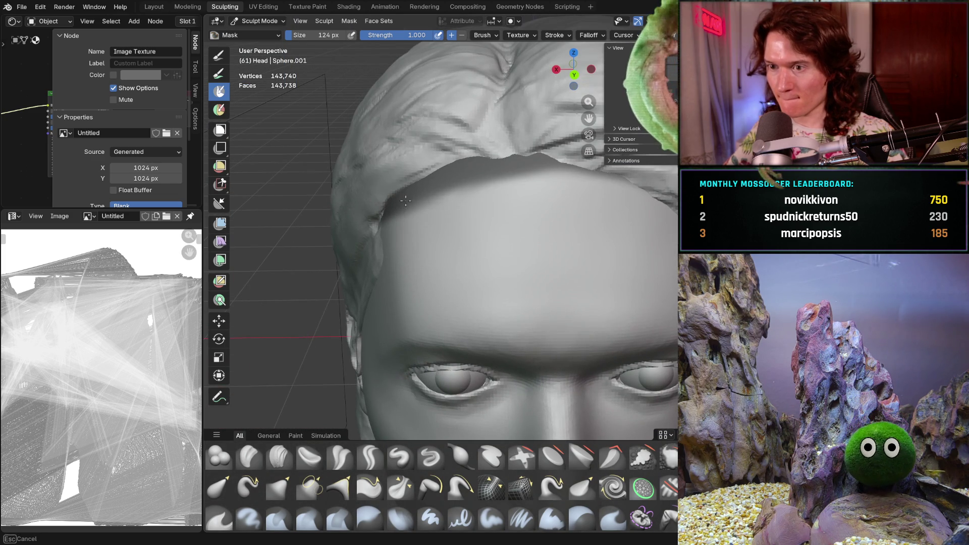
middle_click_drag(520, 171, 508, 165)
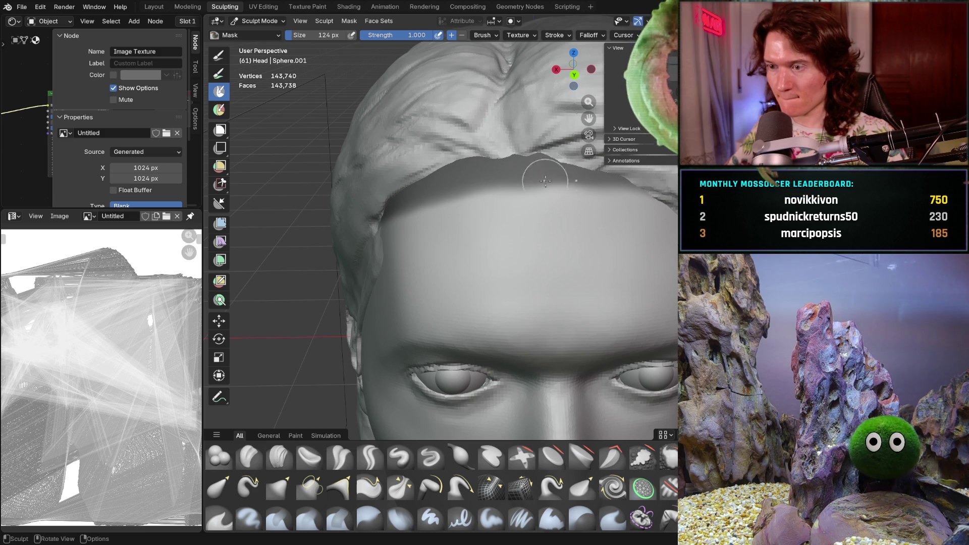
mouse_move(572, 210)
middle_mouse_down()
mouse_move(588, 244)
mouse_move(480, 247)
middle_mouse_up()
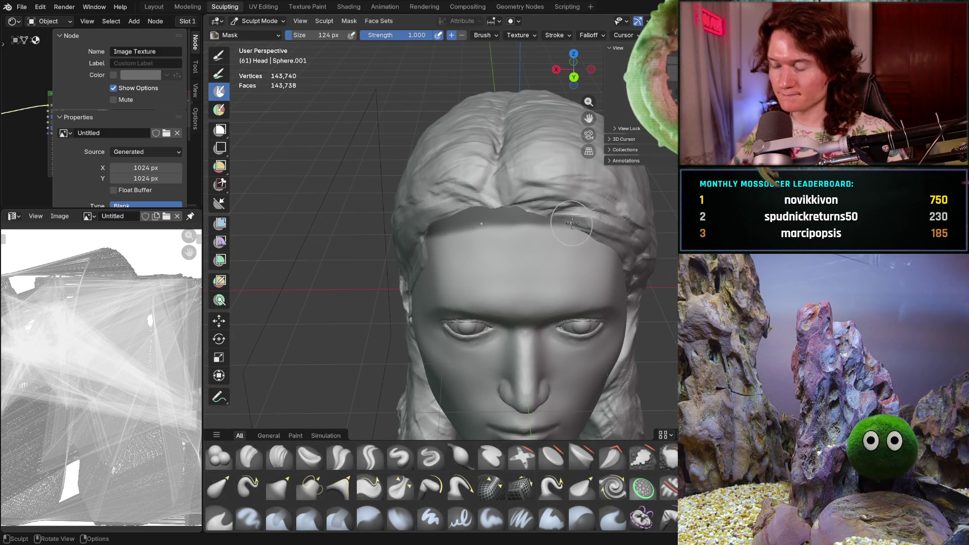
- Hide the hair and extend the mask band from the forehead toward the back of the head, redoing one stroke
key("h")
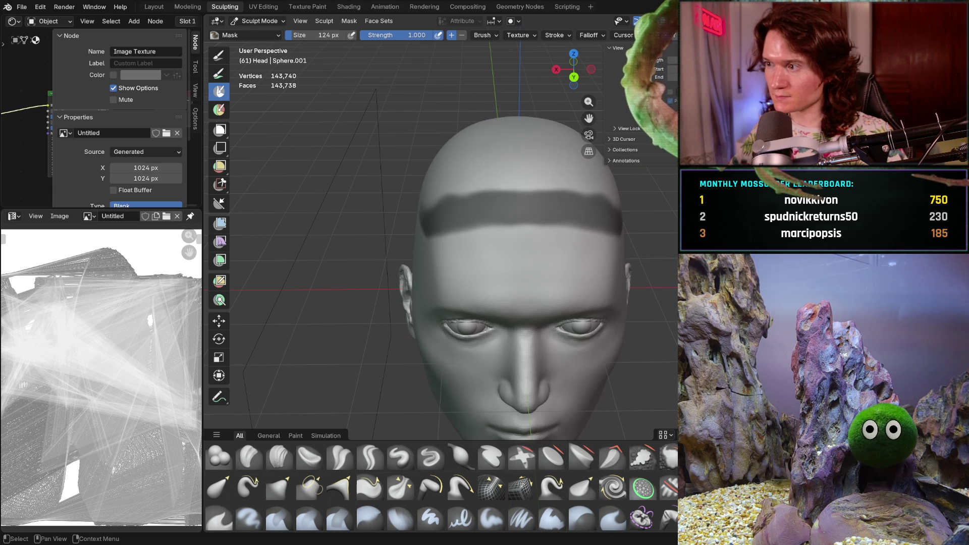
middle_click_drag(551, 173, 479, 185)
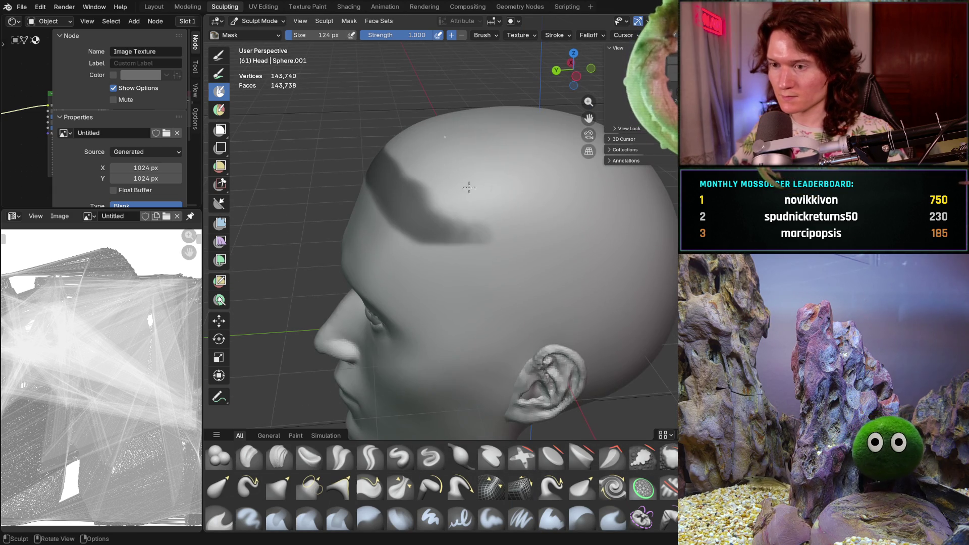
mouse_move(487, 211)
left_mouse_down()
mouse_move(528, 216)
mouse_move(458, 220)
left_mouse_up()
left_click_drag(527, 227, 651, 213)
key("ctrl+z")
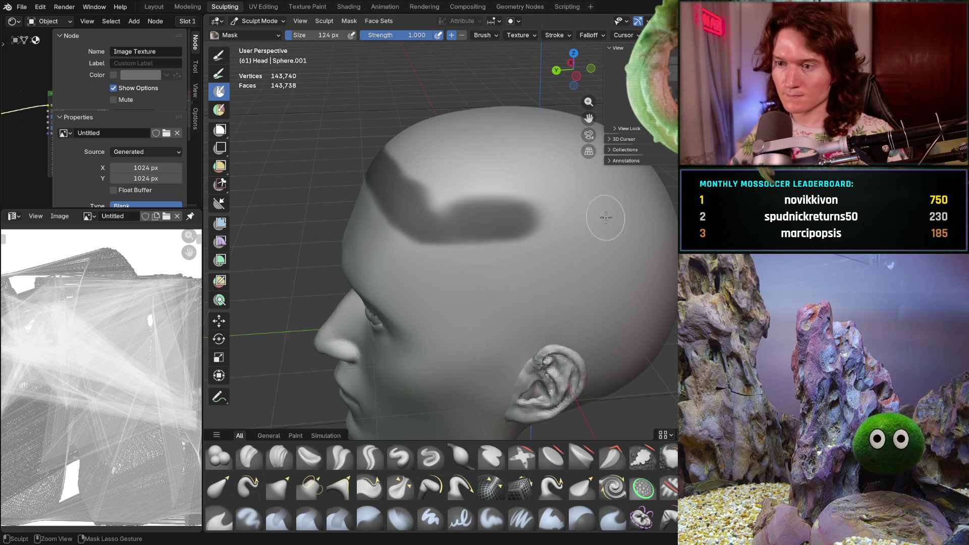
mouse_move(504, 207)
left_mouse_down()
mouse_move(559, 218)
mouse_move(649, 206)
left_mouse_up()
mouse_move(603, 187)
middle_mouse_down()
mouse_move(636, 179)
mouse_move(517, 214)
middle_mouse_up()
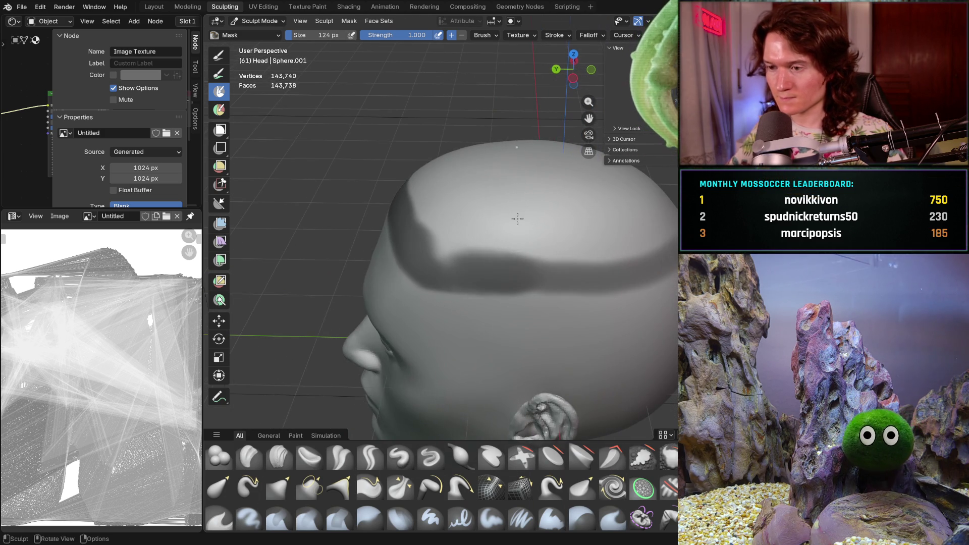
- Enlarge the Mask brush to 288 px and fill the crown and top of the scalp
key("f")
mouse_move(474, 212)
left_mouse_down()
mouse_move(469, 241)
mouse_move(504, 219)
mouse_move(605, 222)
mouse_move(651, 237)
left_mouse_up()
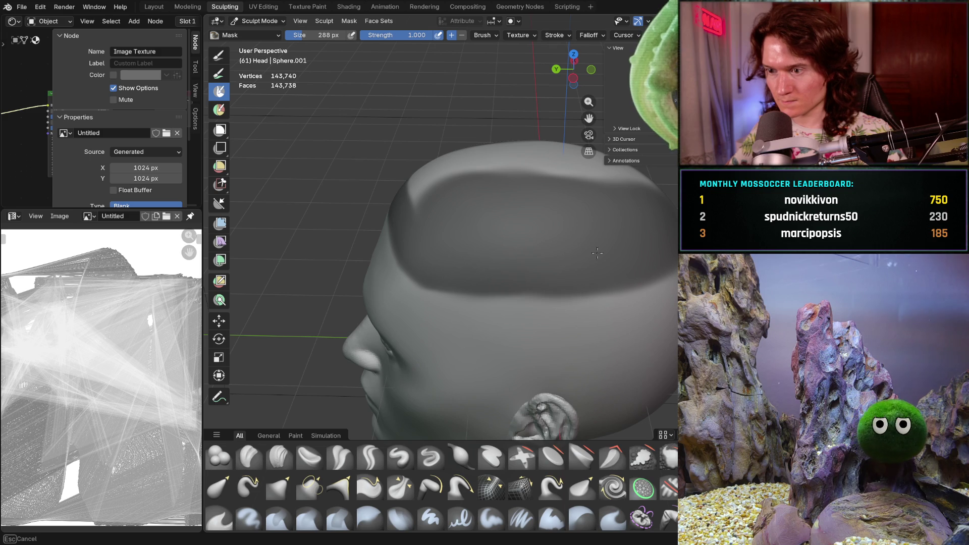
middle_click_drag(627, 205, 566, 227)
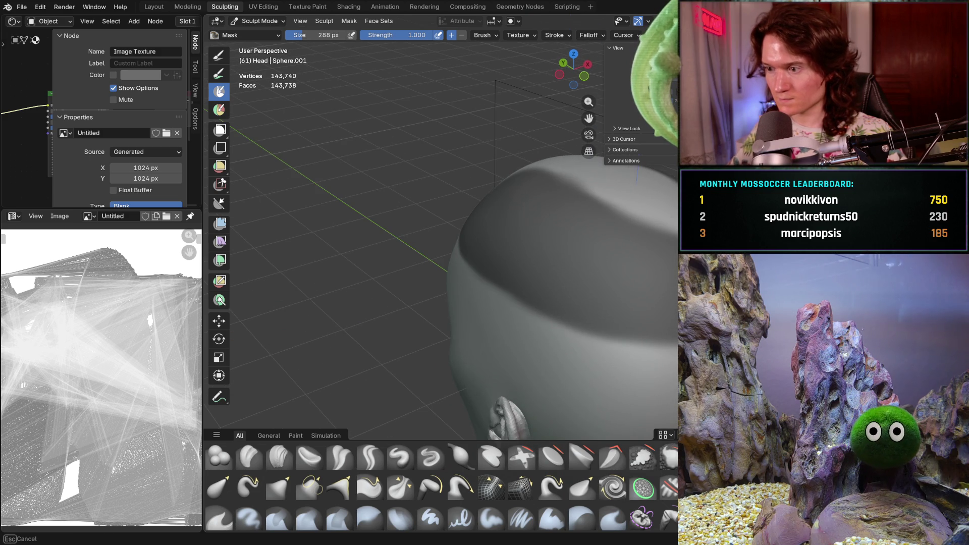
middle_click_drag(669, 270, 639, 245)
mouse_move(639, 244)
left_mouse_down()
mouse_move(525, 260)
mouse_move(444, 321)
left_mouse_up()
mouse_move(450, 294)
middle_mouse_down()
mouse_move(494, 263)
mouse_move(468, 320)
middle_mouse_up()
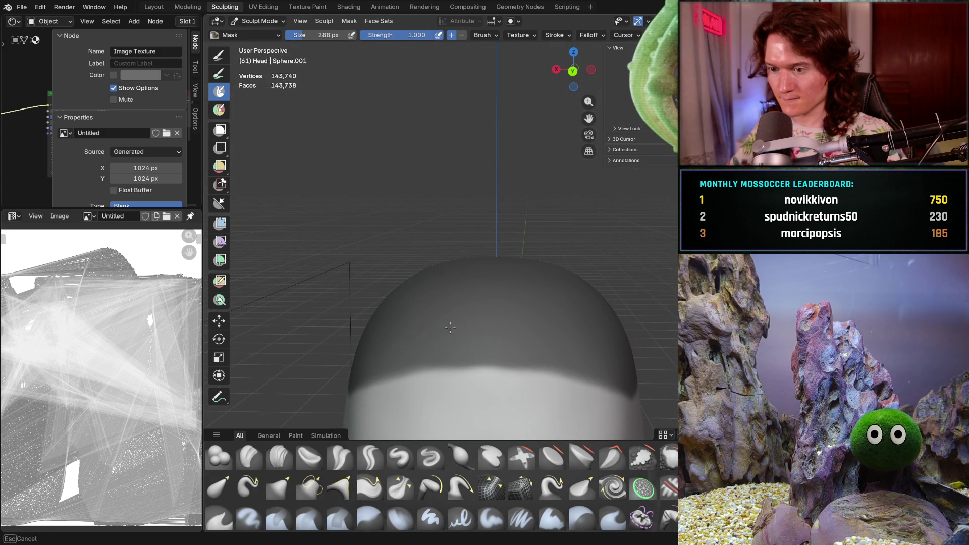
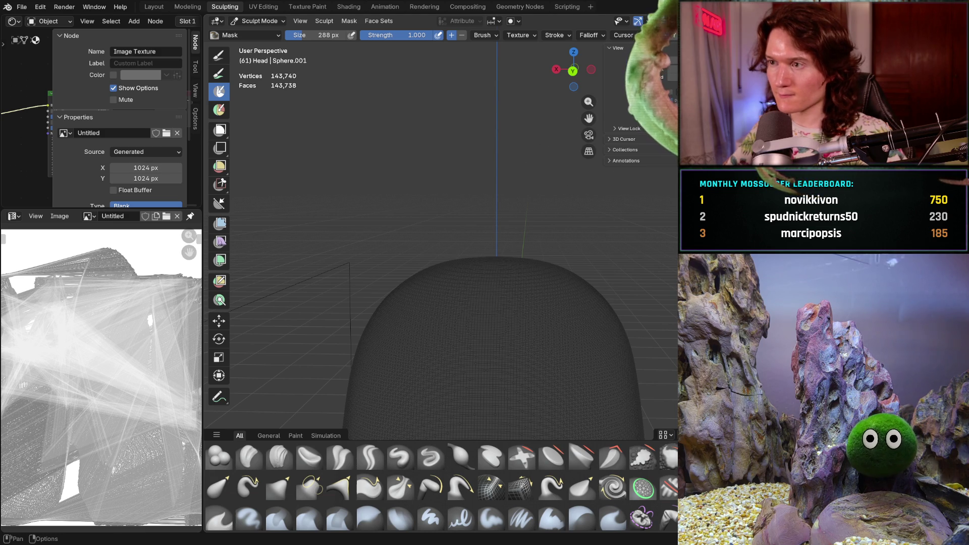
- Restore the earlier mask and paint mask over the light patch on the scalp
key("ctrl+z")
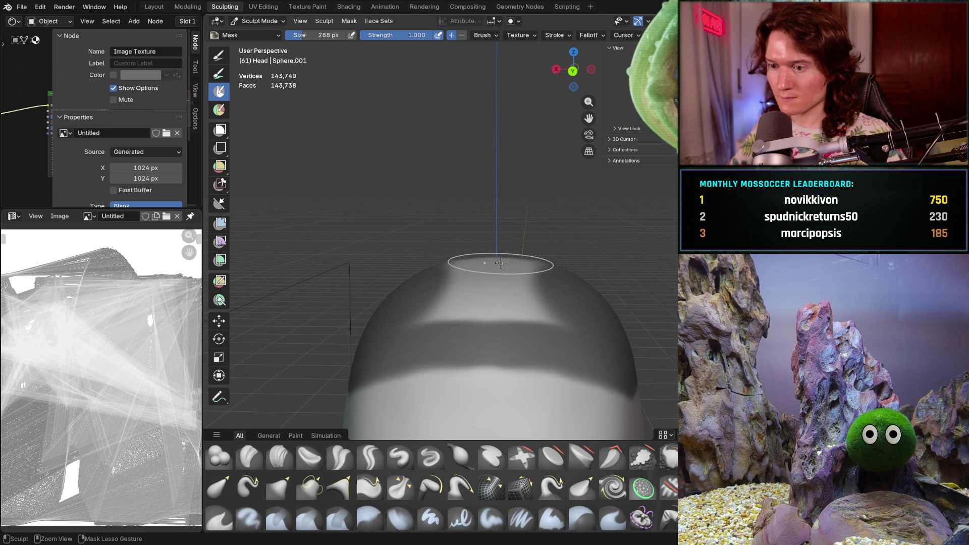
middle_click_drag(500, 273, 454, 309)
mouse_move(455, 310)
left_mouse_down()
mouse_move(507, 323)
mouse_move(628, 276)
left_mouse_up()
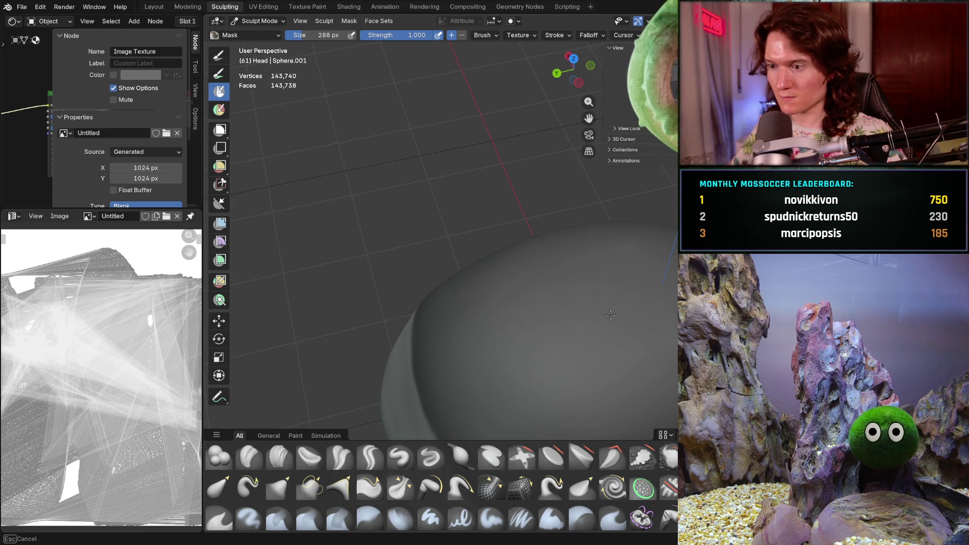
mouse_move(658, 308)
middle_mouse_down()
mouse_move(607, 237)
mouse_move(550, 266)
middle_mouse_up()
scroll(550, 267, "up", 4)
scroll(504, 242, "down", 3)
scroll(484, 223, "up", 3)
middle_click_drag(485, 223, 419, 216)
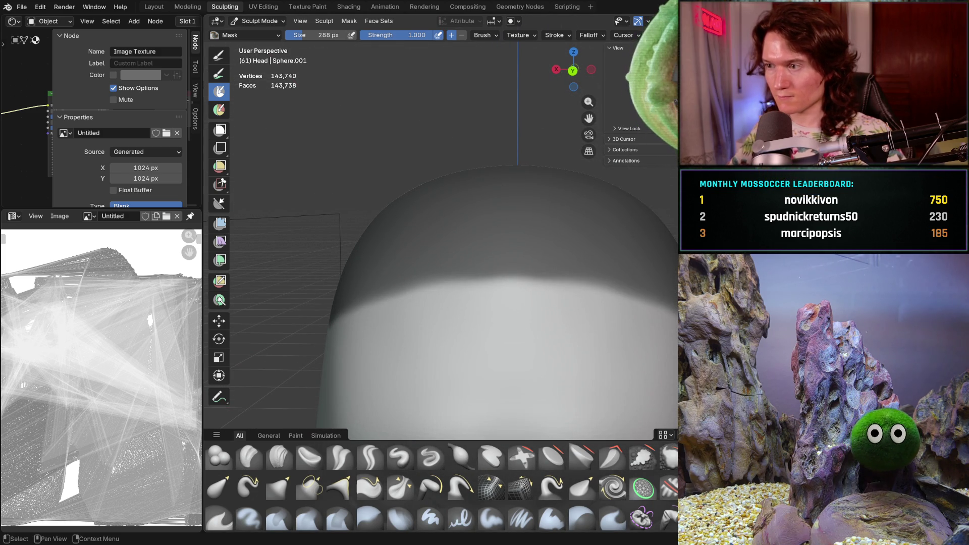
key("alt")
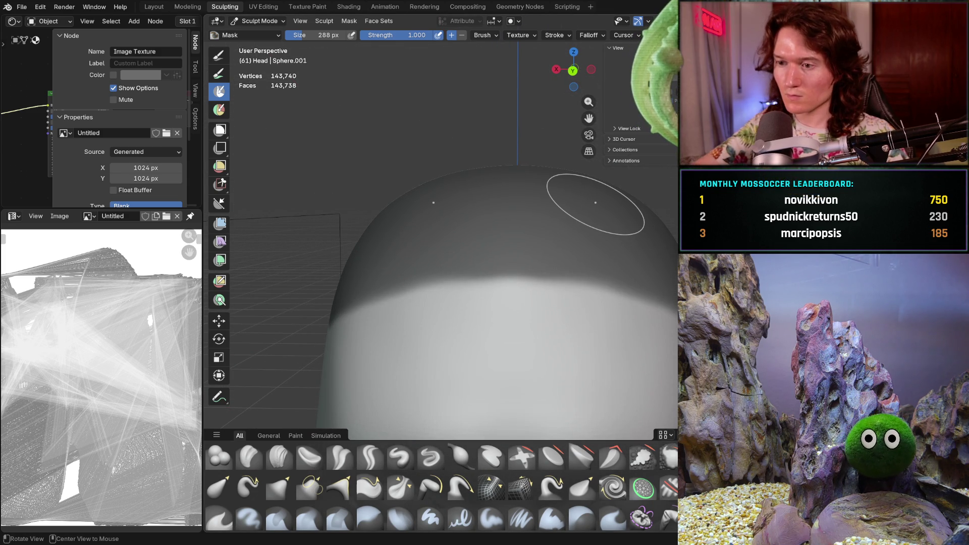
- Invert the mask to free the cranium top and switch to Grab at 1000 px
key("ctrl+i")
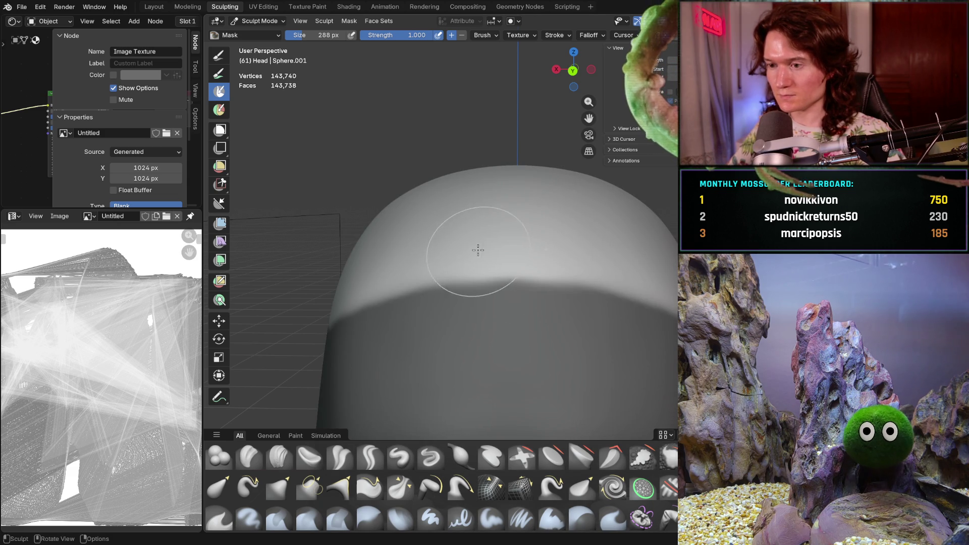
scroll(477, 251, "down", 5)
middle_click_drag(478, 252, 500, 264)
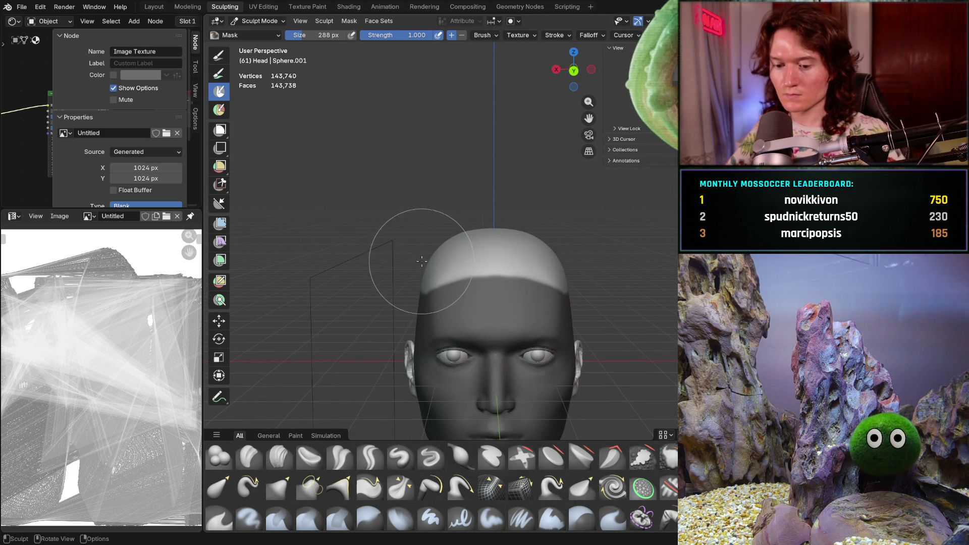
key("g")
key("f")
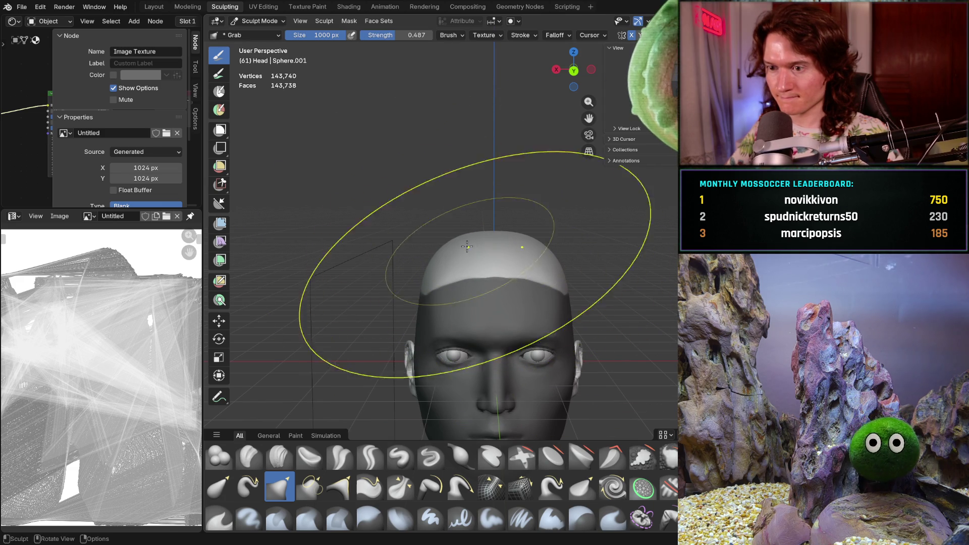
- Snap to the Right Orthographic side view, zoomed on the top of the head
mouse_move(474, 250)
middle_mouse_down()
mouse_move(527, 260)
mouse_move(465, 248)
middle_mouse_up()
middle_click_drag(422, 216, 456, 230)
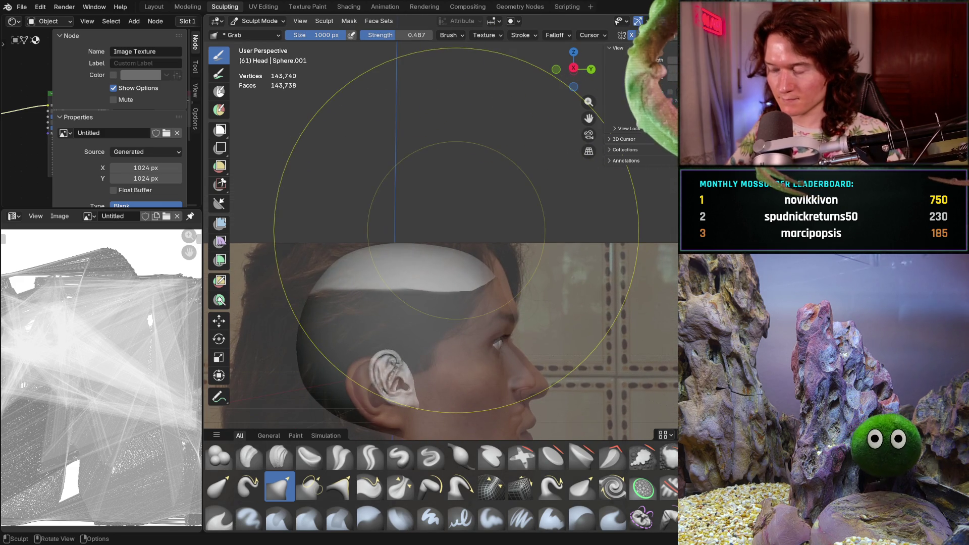
key("KP_3")
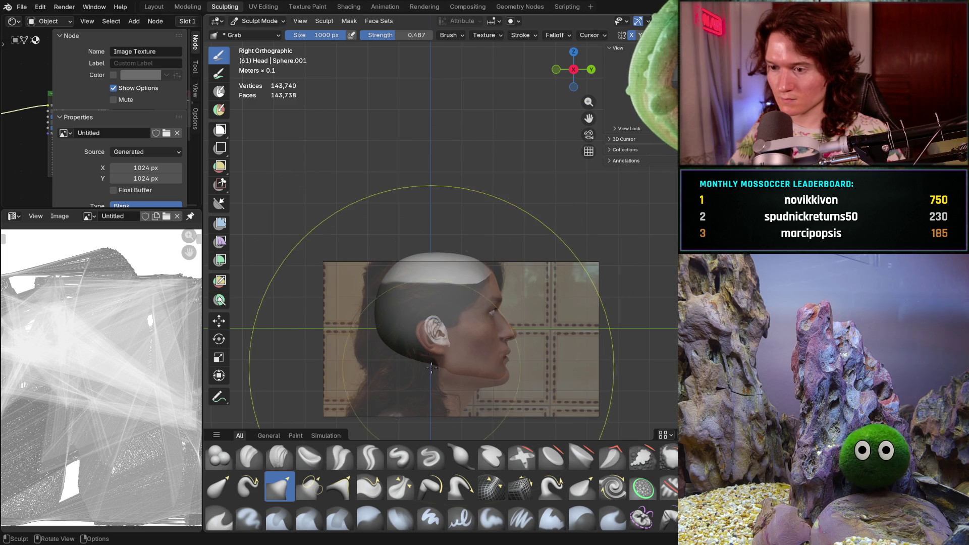
scroll(456, 230, "up", 6)
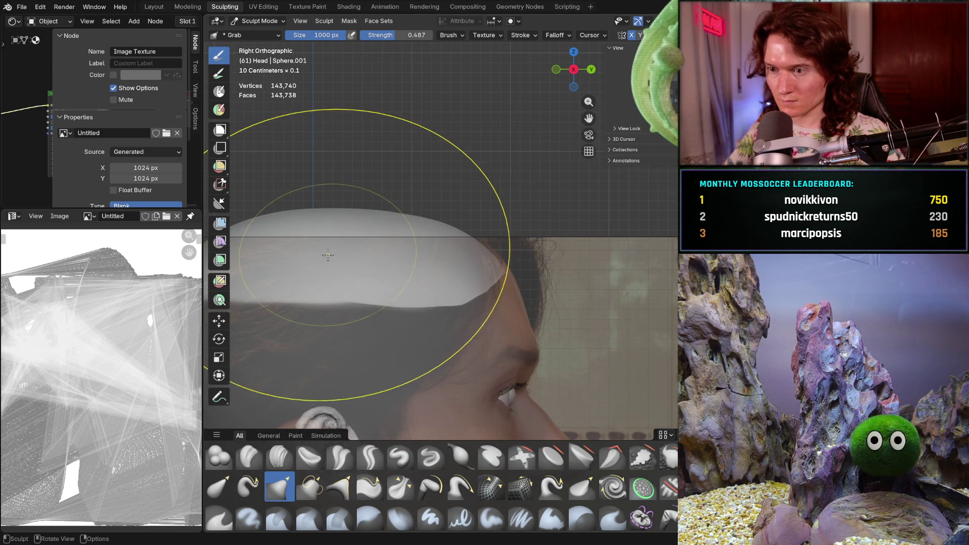
middle_click_drag(345, 249, 335, 249, "ctrl")
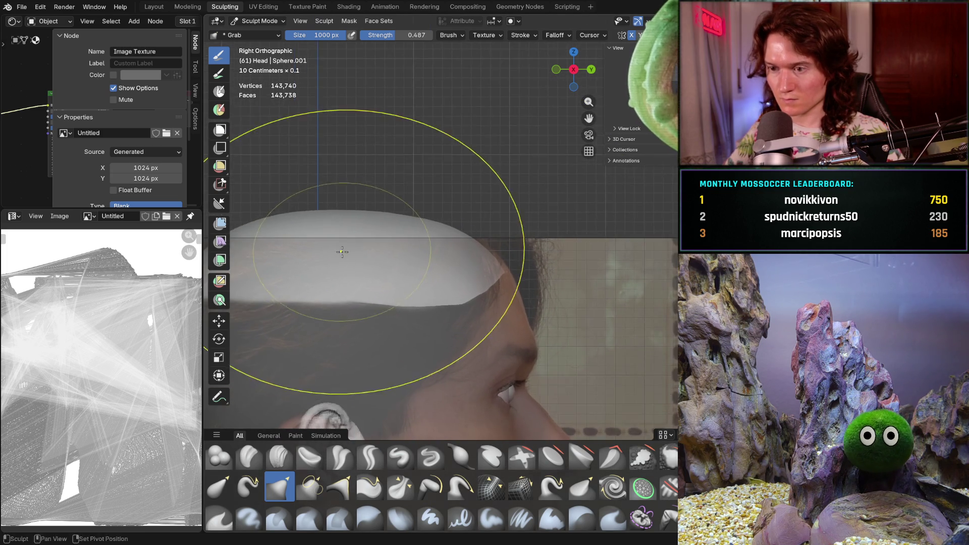
scroll(335, 248, "down", 5)
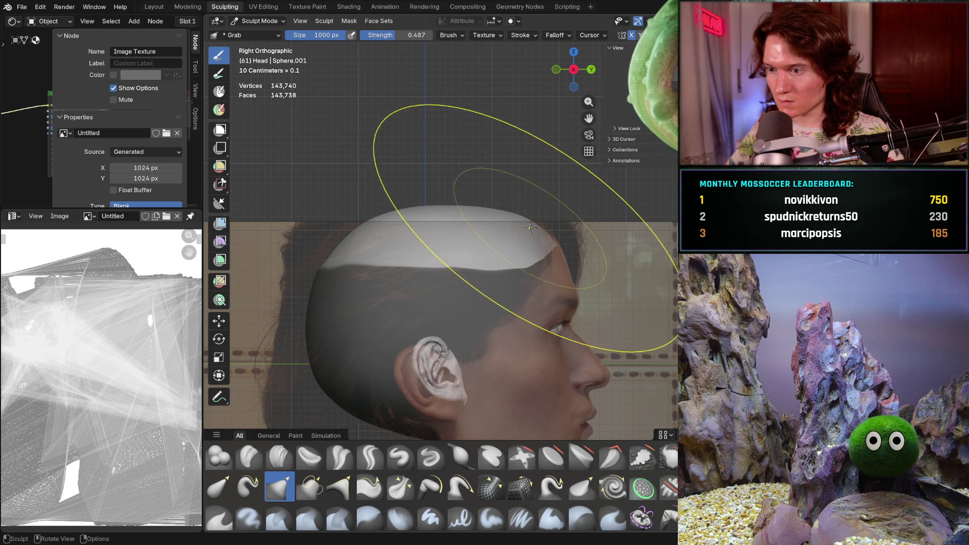
- Grab-pull the cranium top to follow the reference photo's skull outline
left_click_drag(471, 223, 480, 226)
left_click_drag(487, 225, 497, 232)
mouse_move(429, 197)
left_mouse_down()
mouse_move(394, 233)
mouse_move(386, 217)
mouse_move(351, 269)
mouse_move(353, 247)
left_mouse_up()
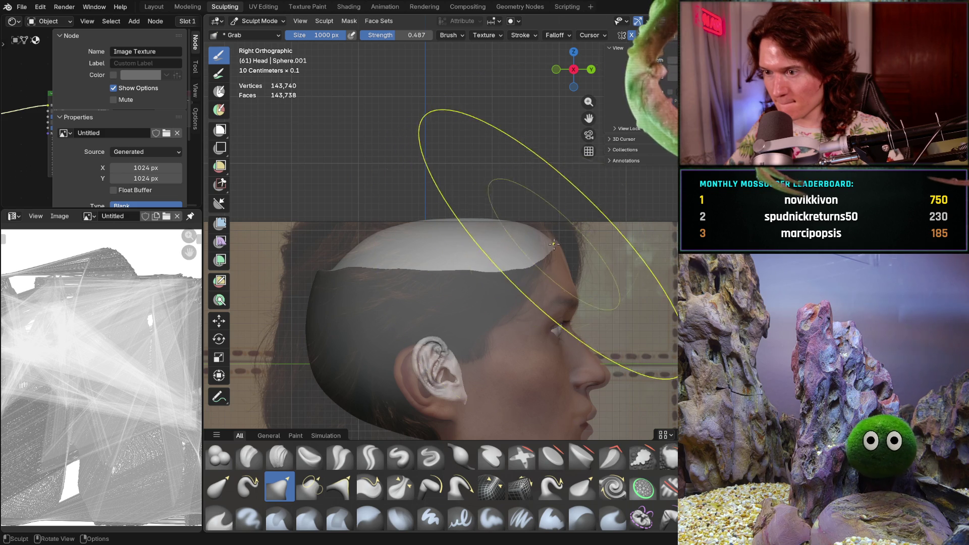
left_click_drag(497, 238, 502, 236)
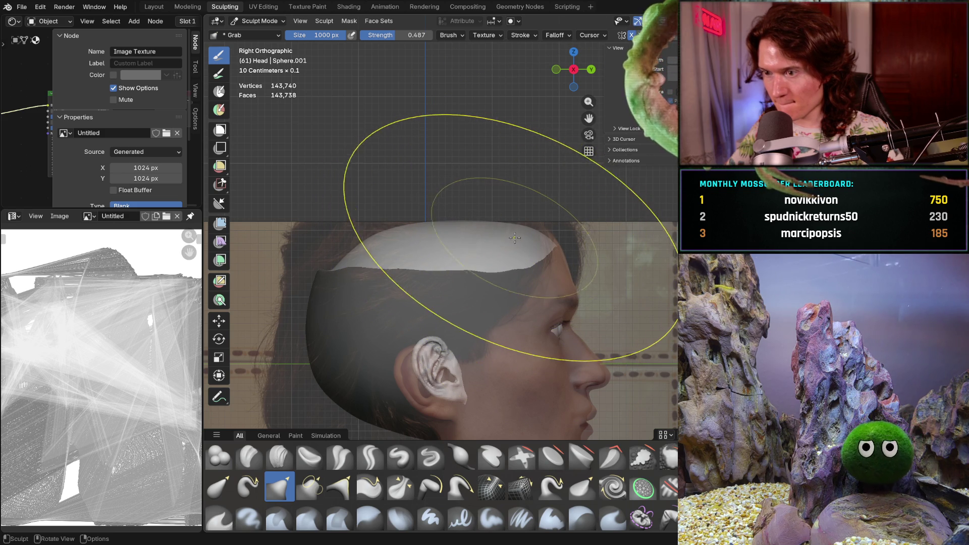
- Reduce the Grab brush to 664 px and check the cranium from three-quarter angles
key("f")
left_click(530, 235)
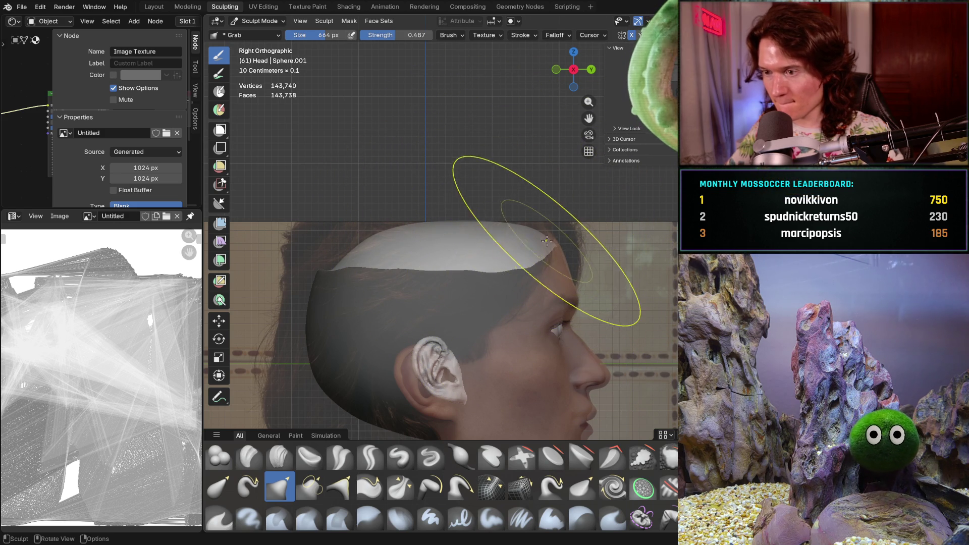
mouse_move(554, 245)
middle_mouse_down()
mouse_move(383, 247)
mouse_move(394, 225)
mouse_move(389, 195)
middle_mouse_up()
mouse_move(454, 253)
middle_mouse_down()
mouse_move(406, 298)
mouse_move(407, 343)
mouse_move(411, 309)
mouse_move(413, 325)
mouse_move(519, 305)
mouse_move(472, 275)
mouse_move(467, 293)
mouse_move(444, 302)
middle_mouse_up()
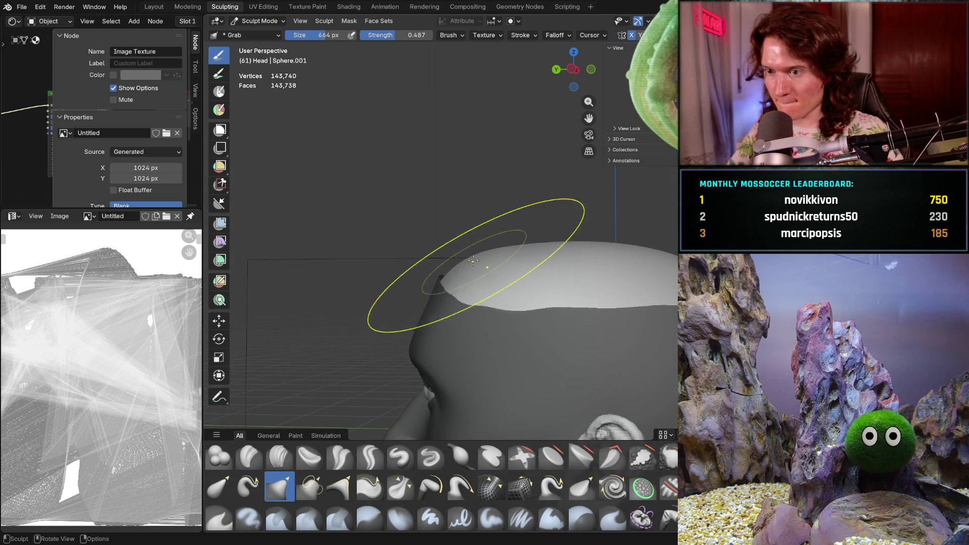
middle_click_drag(495, 251, 504, 243)
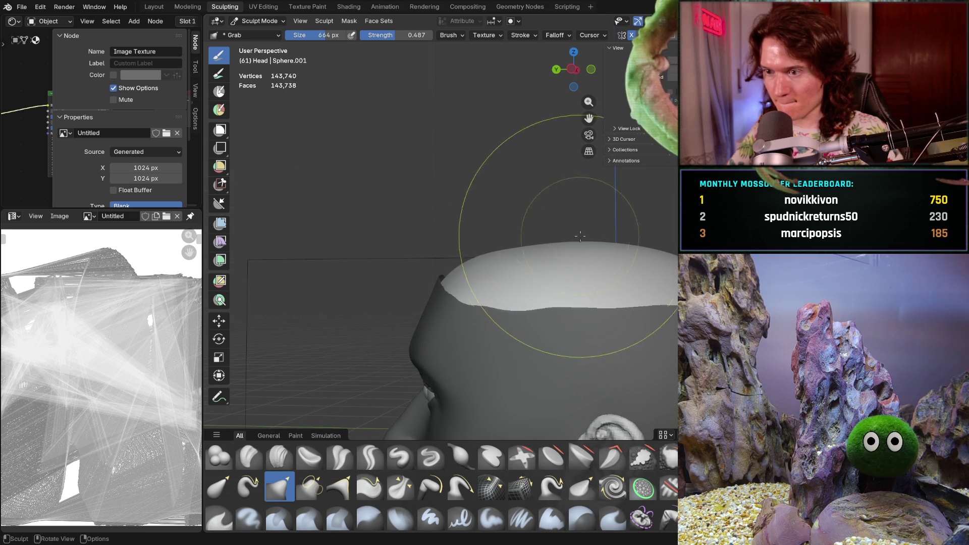
- Grab the left edge of the cranium cap from a raised three-quarter view
scroll(529, 253, "down", 3)
mouse_move(494, 276)
middle_mouse_down()
mouse_move(567, 298)
mouse_move(653, 260)
mouse_move(540, 270)
mouse_move(454, 243)
middle_mouse_up()
scroll(489, 227, "up", 2)
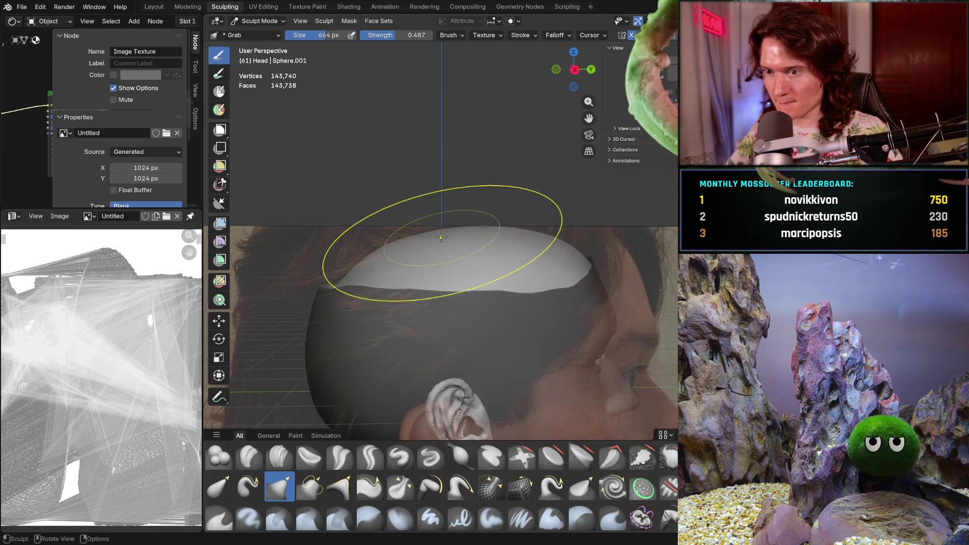
left_click_drag(423, 239, 363, 232)
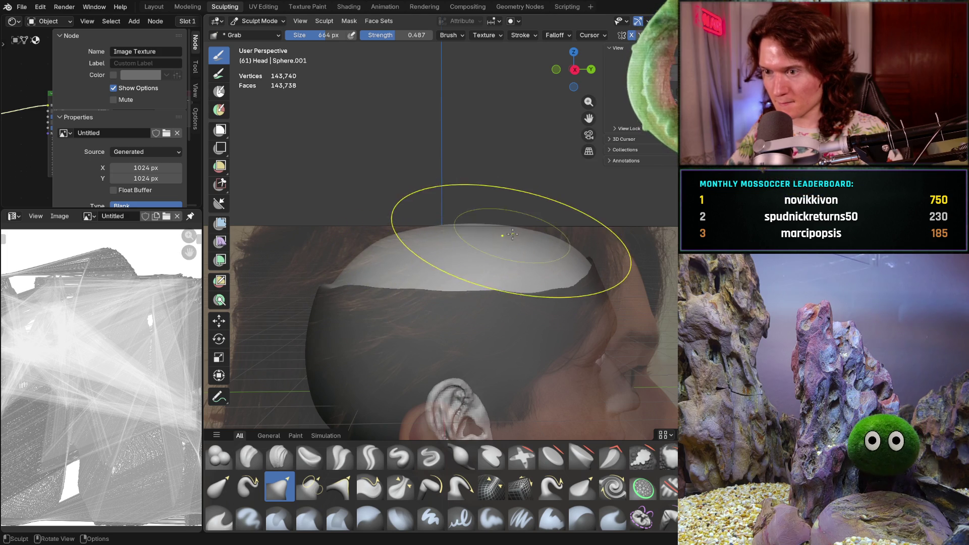
scroll(512, 234, "down", 3)
mouse_move(512, 235)
middle_mouse_down()
mouse_move(357, 242)
mouse_move(379, 271)
mouse_move(360, 263)
mouse_move(377, 255)
middle_mouse_up()
scroll(378, 255, "down", 3)
mouse_move(563, 279)
middle_mouse_down()
mouse_move(540, 283)
mouse_move(563, 277)
middle_mouse_up()
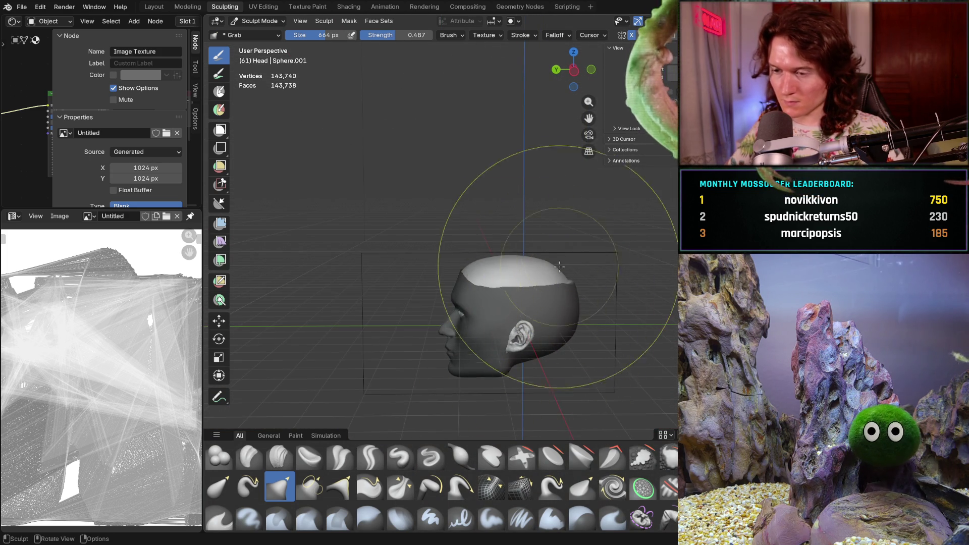
- Check the skull top from several angles, then clear the mask from the whole head
scroll(564, 276, "up", 5)
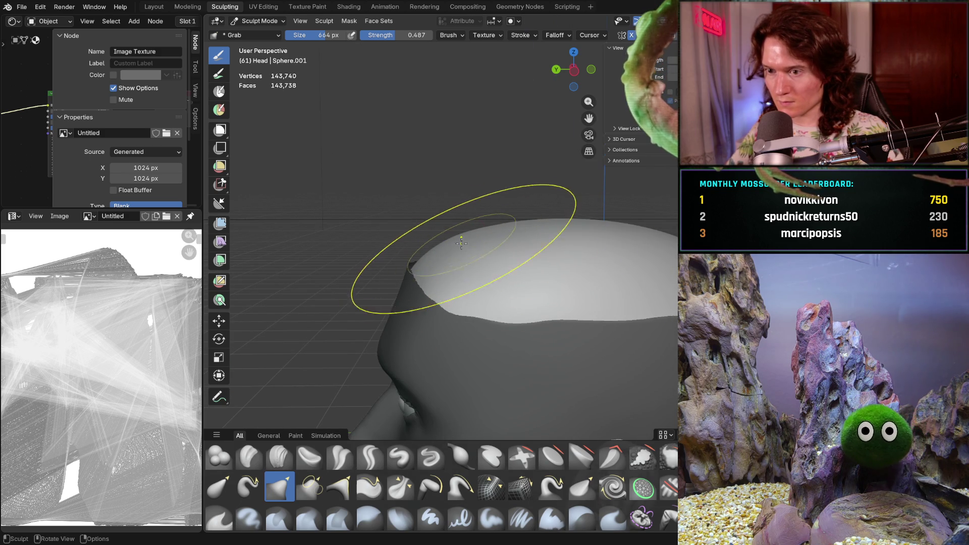
mouse_move(476, 265)
middle_mouse_down()
mouse_move(486, 259)
mouse_move(489, 289)
mouse_move(520, 249)
middle_mouse_up()
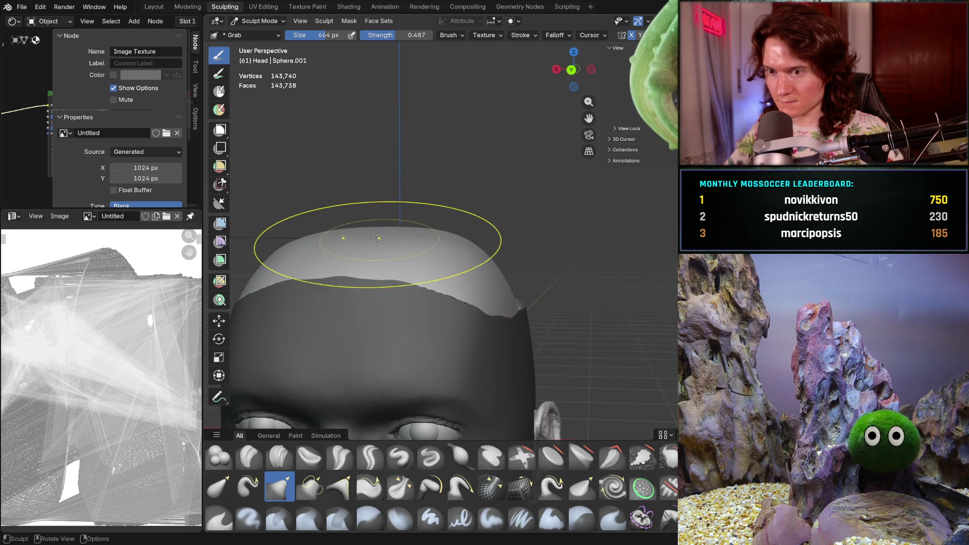
mouse_move(356, 246)
middle_mouse_down()
mouse_move(288, 291)
mouse_move(259, 241)
mouse_move(452, 230)
mouse_move(388, 281)
mouse_move(377, 186)
mouse_move(439, 216)
mouse_move(412, 237)
mouse_move(447, 211)
mouse_move(439, 203)
mouse_move(433, 213)
mouse_move(471, 206)
middle_mouse_up()
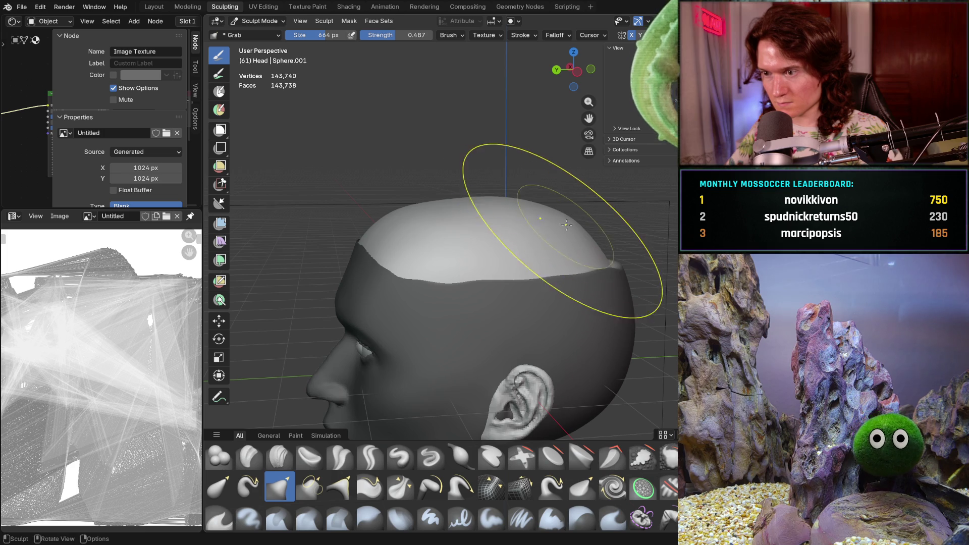
mouse_move(561, 221)
middle_mouse_down()
mouse_move(559, 229)
mouse_move(584, 205)
middle_mouse_up()
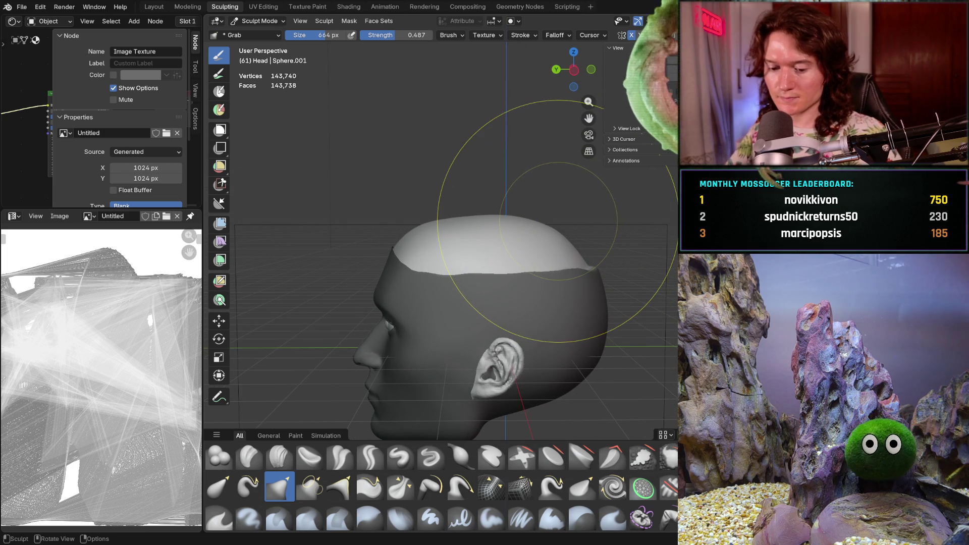
key("alt+m")
mouse_move(559, 221)
middle_mouse_down()
mouse_move(503, 285)
mouse_move(528, 244)
mouse_move(517, 260)
middle_mouse_up()
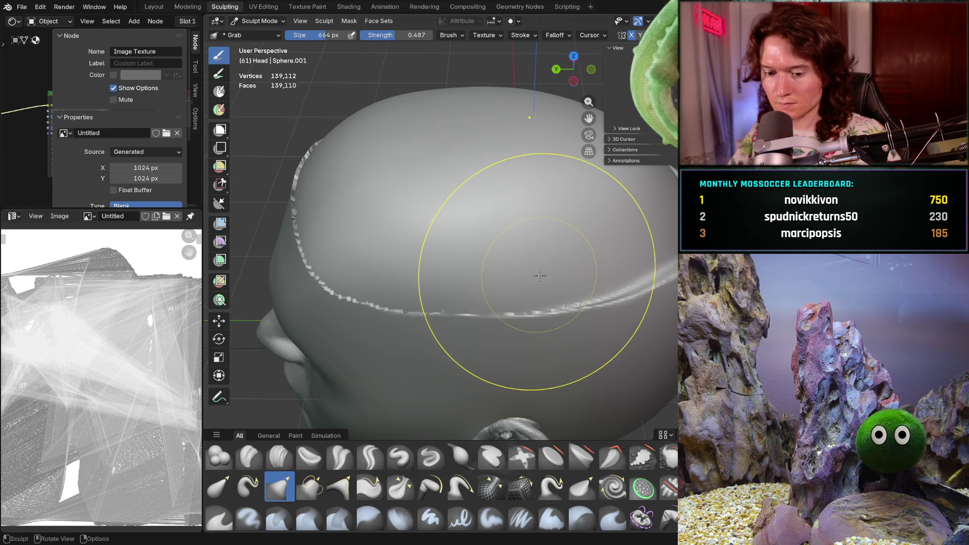
middle_click_drag(589, 268, 567, 268, "shift")
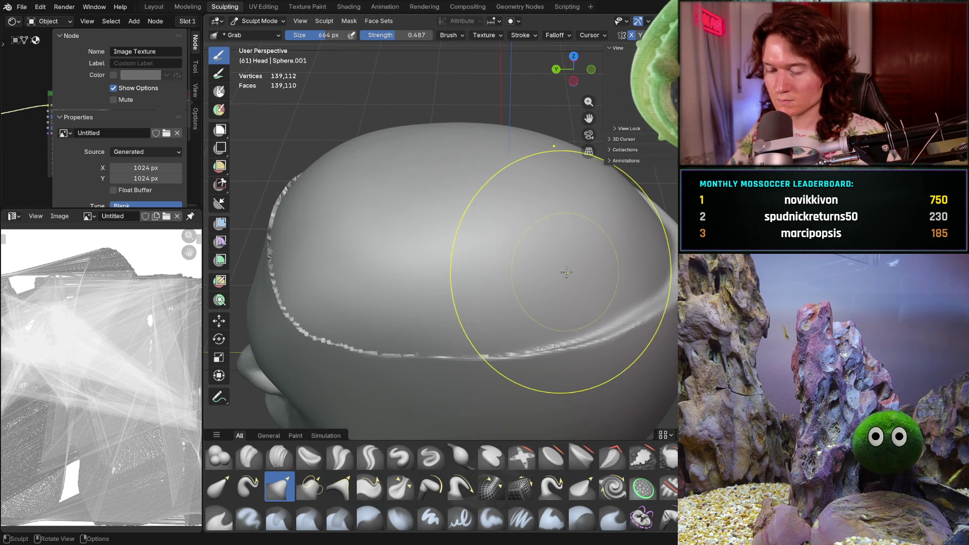
middle_click_drag(502, 303, 497, 308, "shift")
key("c")
key("f")
left_click(525, 278)
mouse_move(526, 277)
middle_mouse_down()
mouse_move(518, 237)
mouse_move(487, 229)
middle_mouse_up()
key("f")
left_click(548, 275)
middle_click_drag(558, 278, 542, 305)
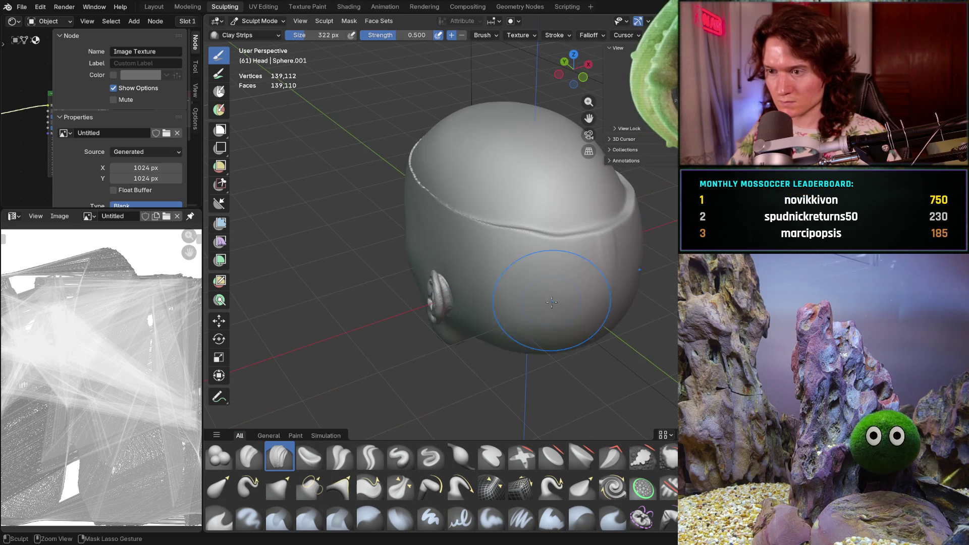
left_click_drag(546, 274, 585, 292)
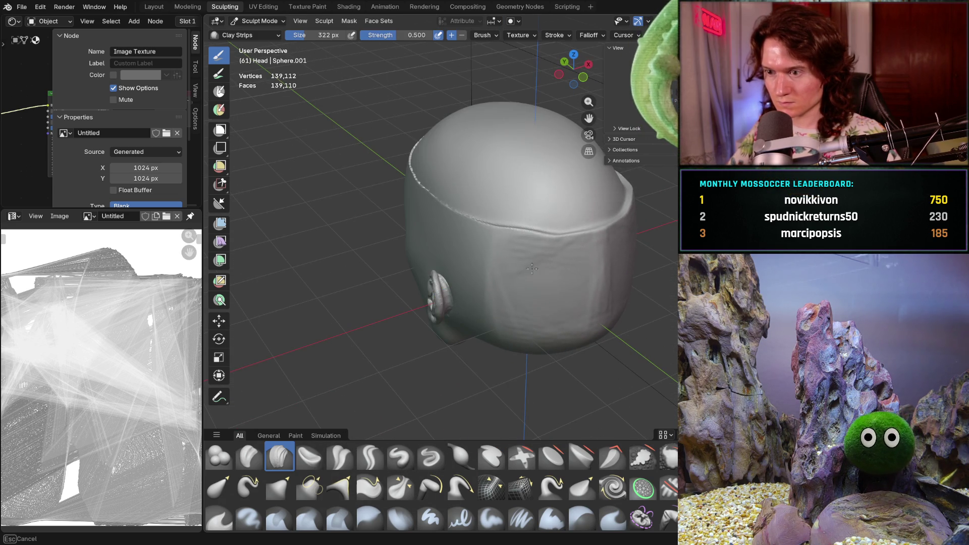
middle_click_drag(526, 293, 483, 270)
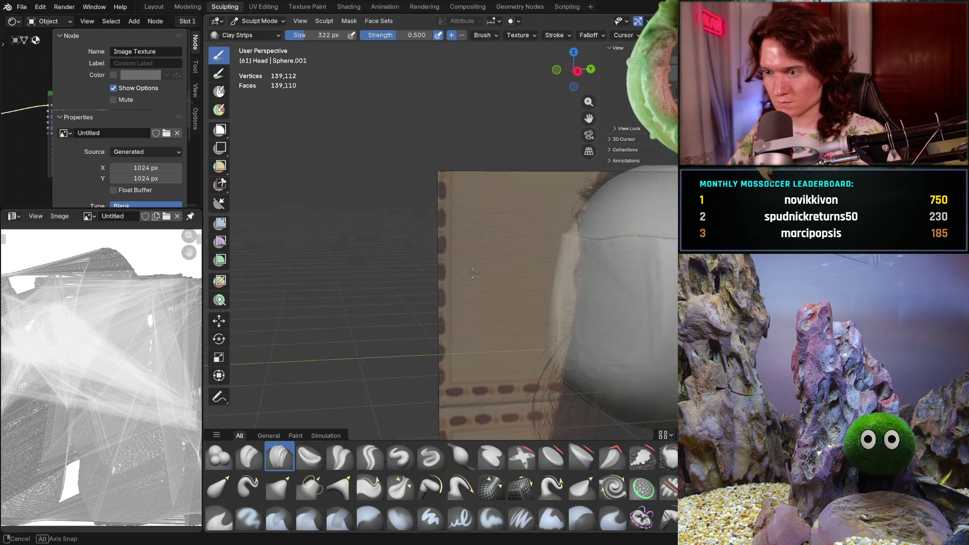
mouse_move(486, 270)
middle_mouse_down()
mouse_move(500, 257)
mouse_move(550, 270)
mouse_move(582, 279)
mouse_move(575, 293)
middle_mouse_up()
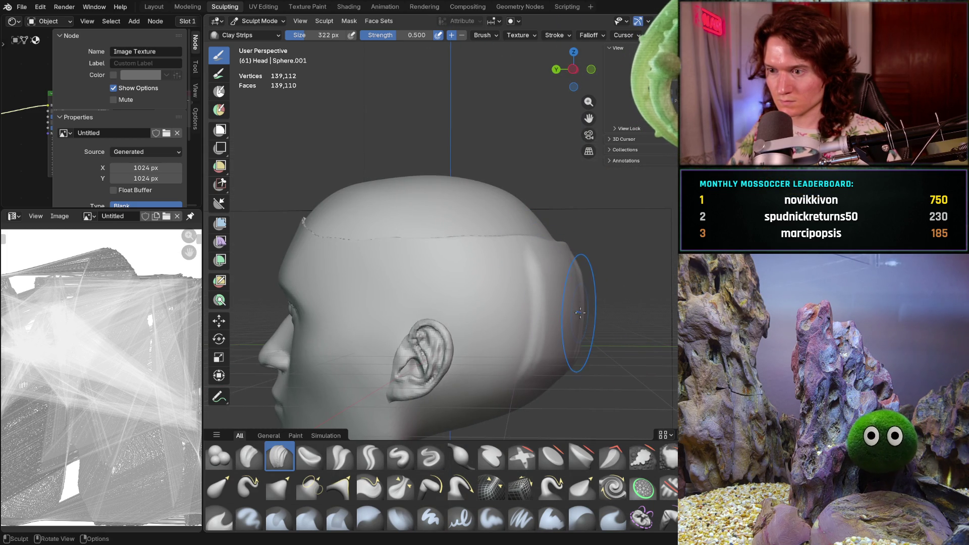
mouse_move(580, 312)
middle_mouse_down()
mouse_move(569, 313)
mouse_move(577, 317)
middle_mouse_up()
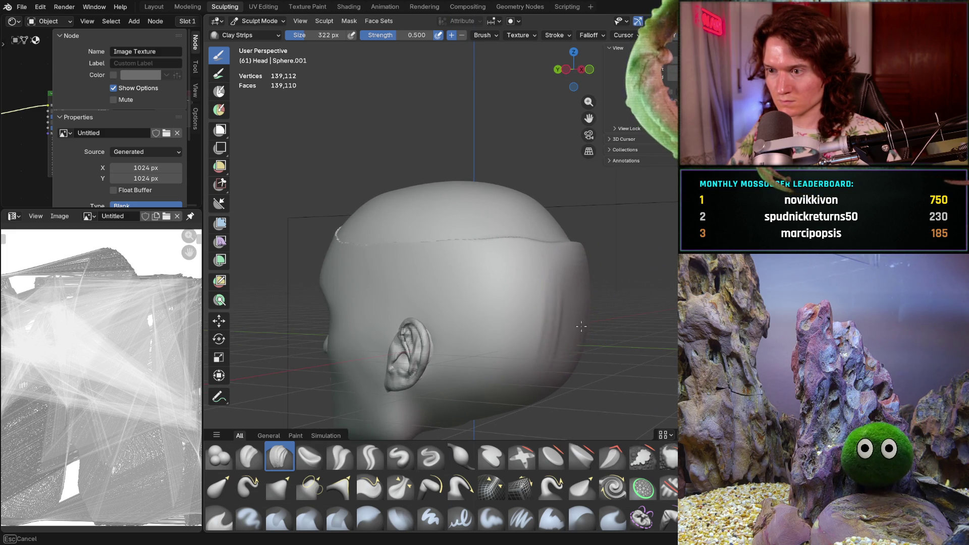
mouse_move(580, 291)
middle_mouse_down()
mouse_move(601, 283)
mouse_move(566, 305)
middle_mouse_up()
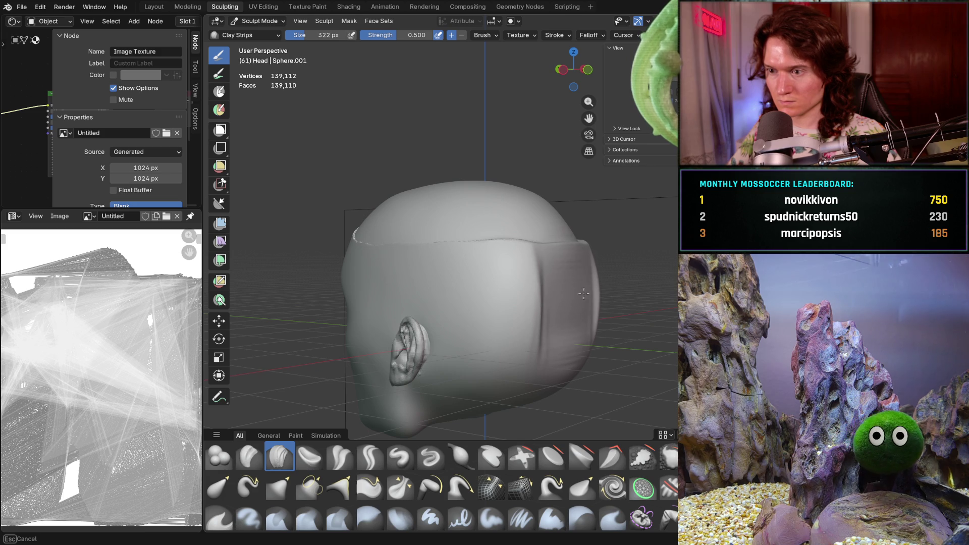
mouse_move(579, 295)
middle_mouse_down()
mouse_move(621, 277)
mouse_move(577, 344)
mouse_move(595, 328)
mouse_move(581, 305)
mouse_move(504, 328)
mouse_move(513, 319)
middle_mouse_up()
key("f")
left_click(513, 319)
- Orbit around the head toward the side reference and rear three-quarter views
middle_click_drag(544, 274, 544, 274)
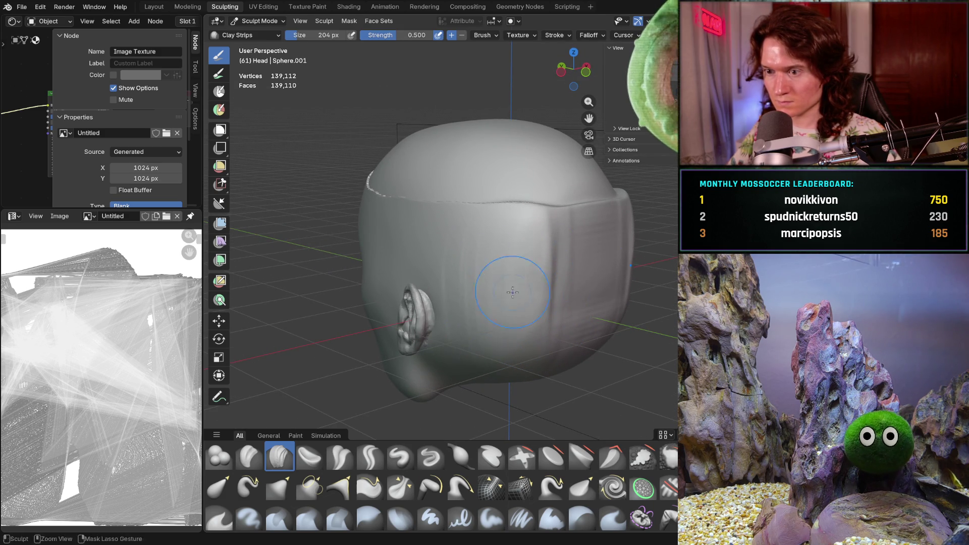
mouse_move(532, 223)
middle_mouse_down()
mouse_move(439, 260)
mouse_move(634, 268)
middle_mouse_up()
middle_click_drag(575, 259, 583, 284)
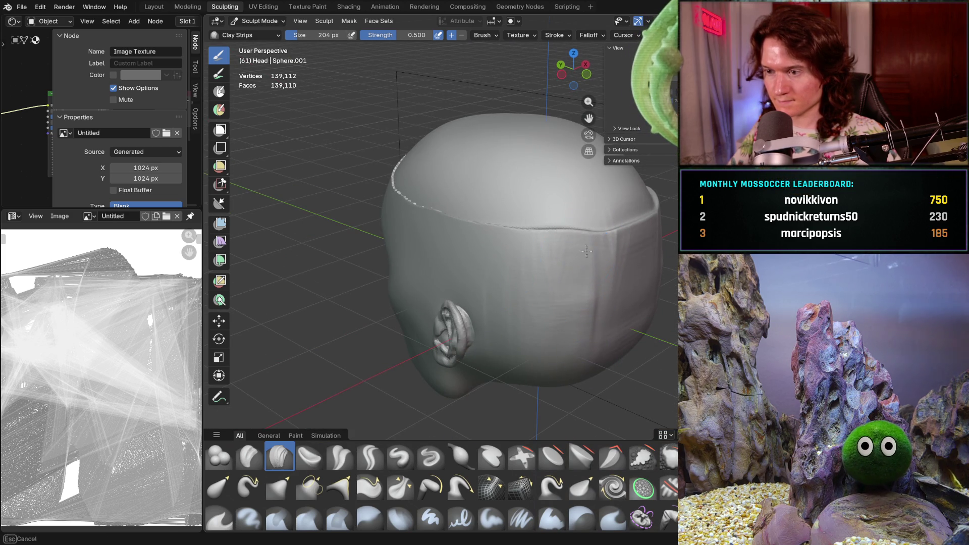
mouse_move(515, 233)
middle_mouse_down()
mouse_move(545, 238)
mouse_move(497, 241)
middle_mouse_up()
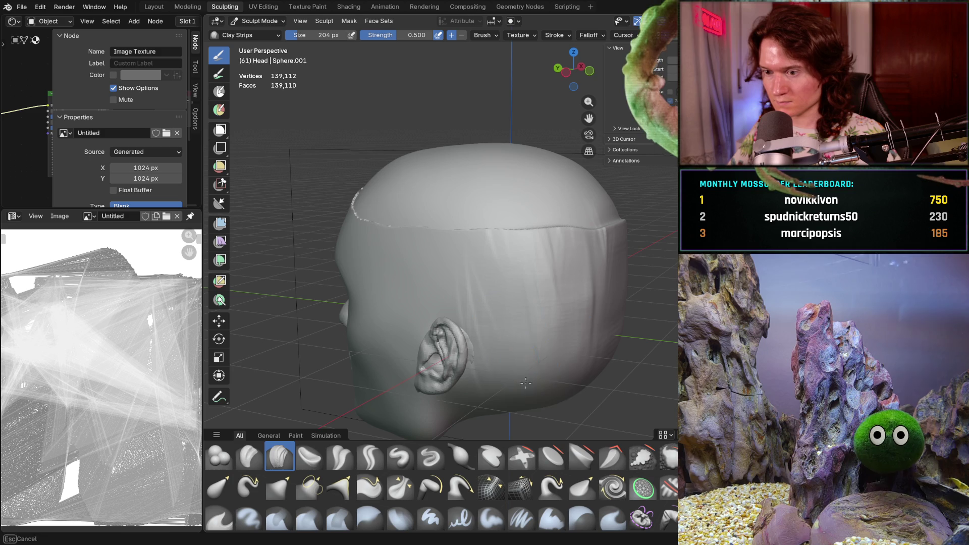
mouse_move(529, 328)
middle_mouse_down()
mouse_move(516, 314)
mouse_move(528, 314)
middle_mouse_up()
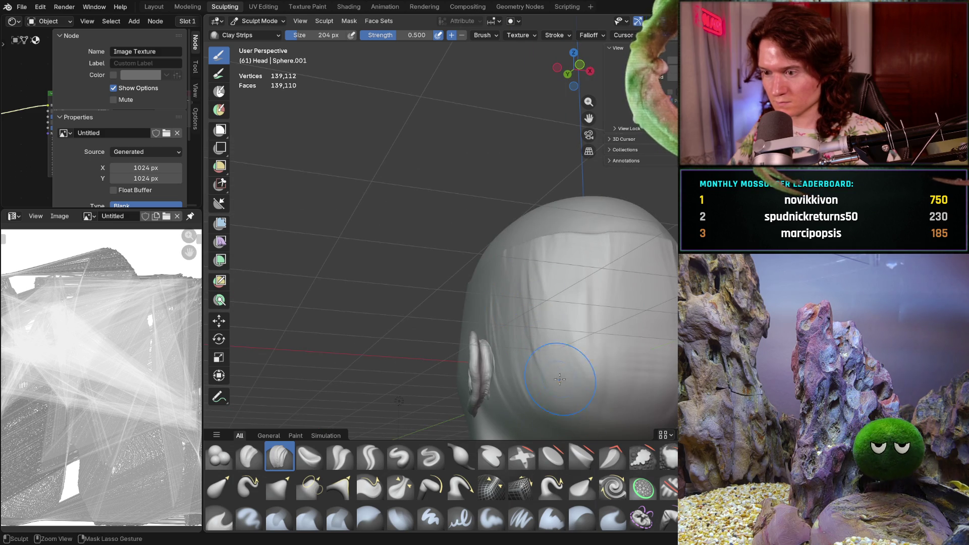
mouse_move(583, 398)
middle_mouse_down()
mouse_move(472, 293)
mouse_move(500, 267)
mouse_move(596, 272)
mouse_move(510, 264)
mouse_move(537, 292)
mouse_move(557, 292)
middle_mouse_up()
- Inspect the jagged cranium seam from behind, profile and three-quarter angles
scroll(502, 260, "up", 3)
scroll(557, 292, "up", 2)
left_click_drag(552, 352, 558, 345)
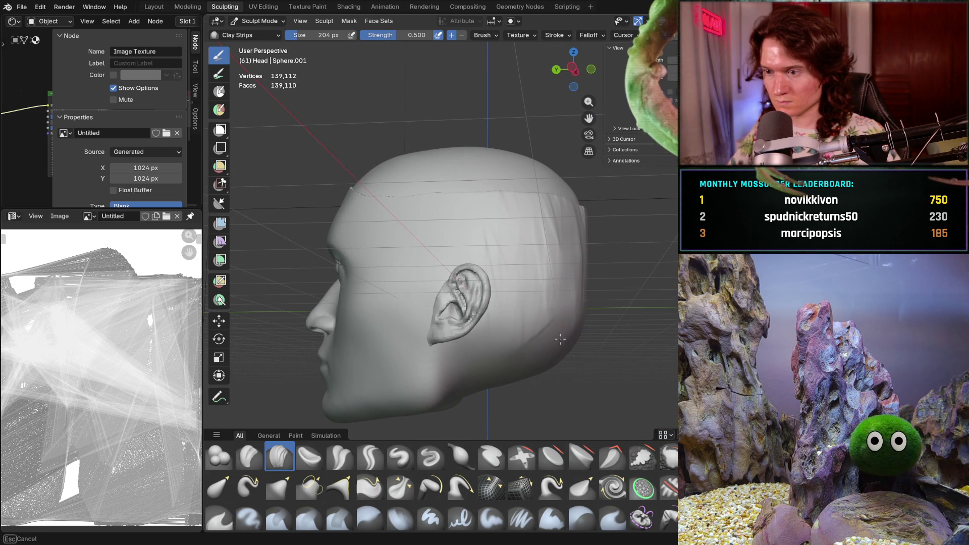
middle_click_drag(582, 293, 556, 345)
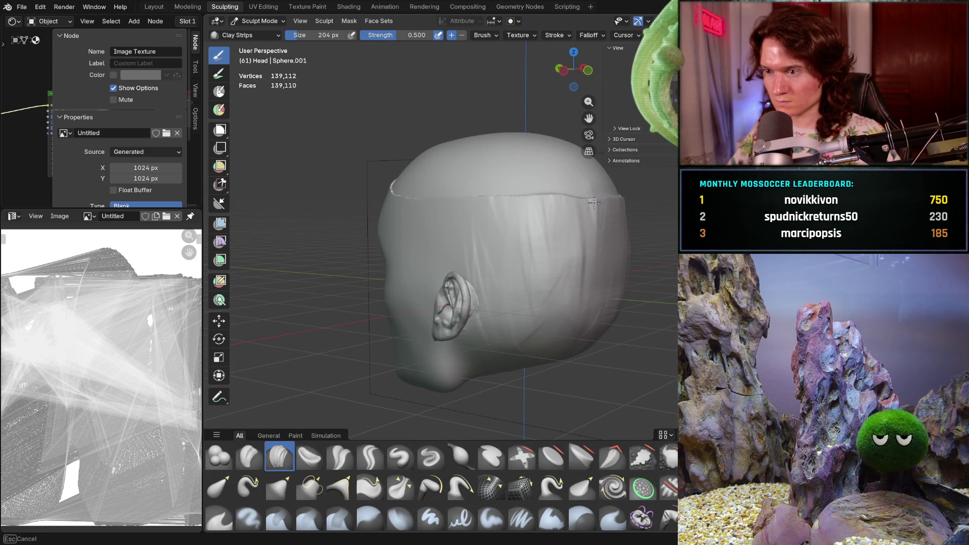
mouse_move(518, 188)
middle_mouse_down()
mouse_move(585, 225)
mouse_move(513, 227)
middle_mouse_up()
scroll(591, 227, "up", 5)
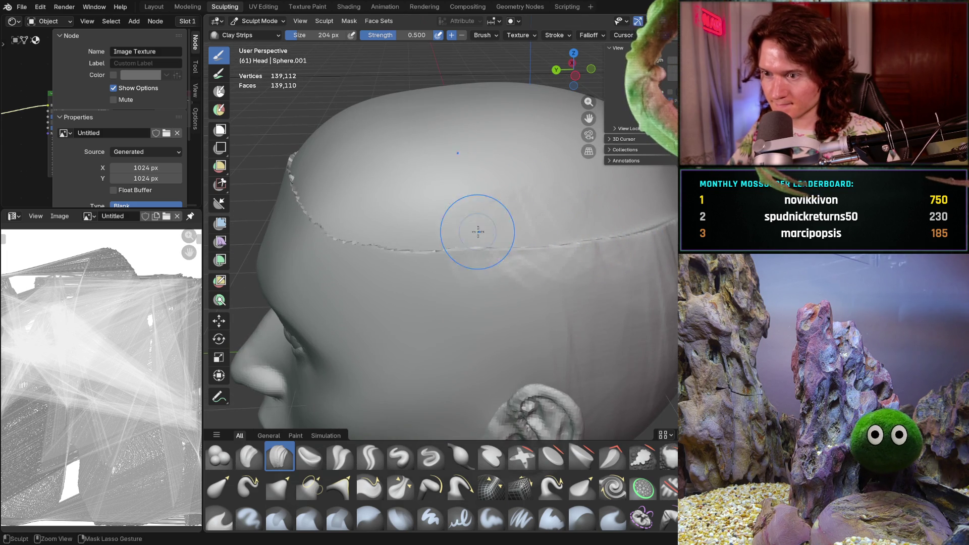
middle_click_drag(420, 209, 486, 233)
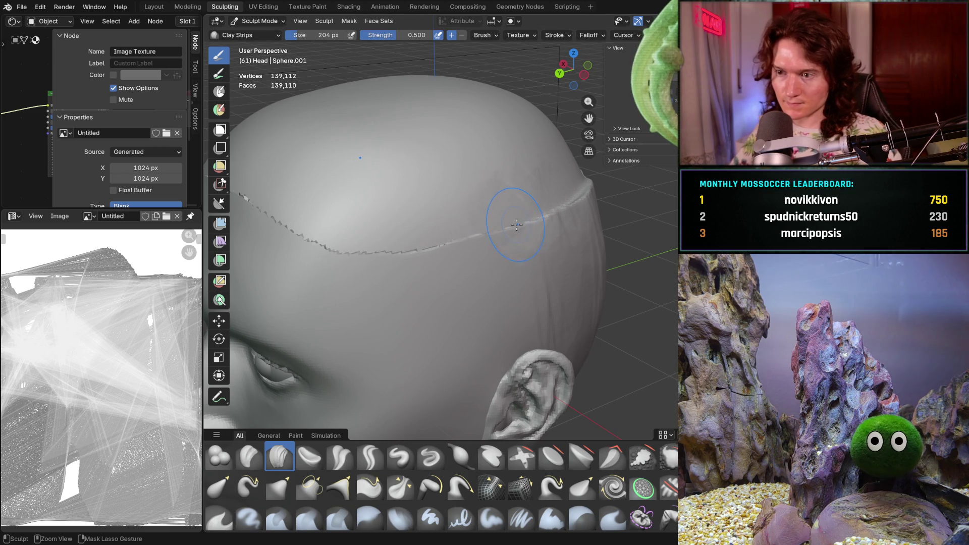
key("shift")
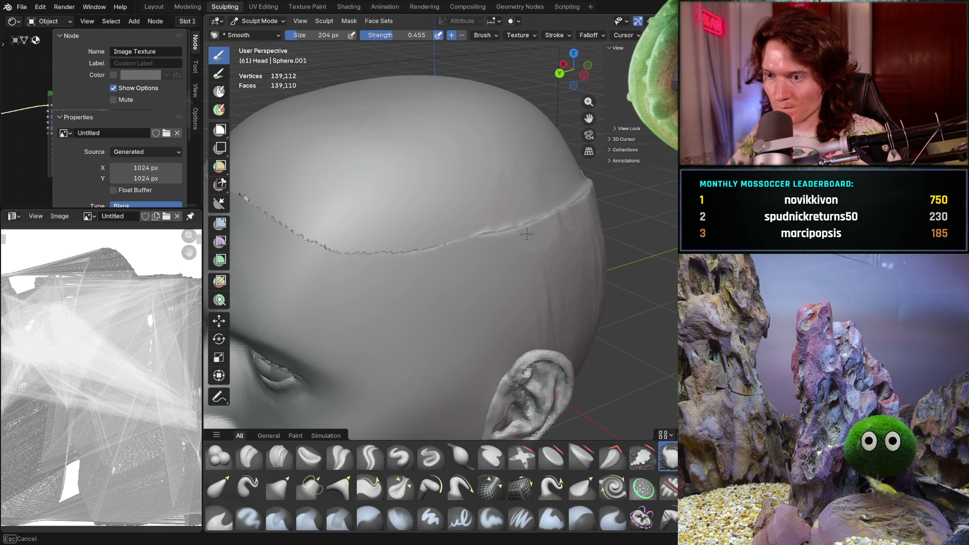
- Set the Smooth brush strength to 1.000
middle_click_drag(487, 228, 361, 252)
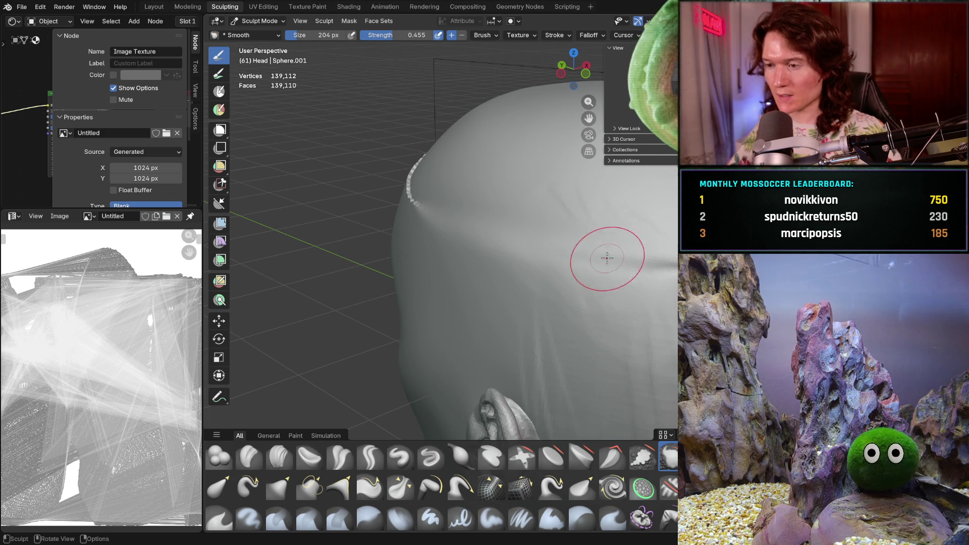
key("shift+f")
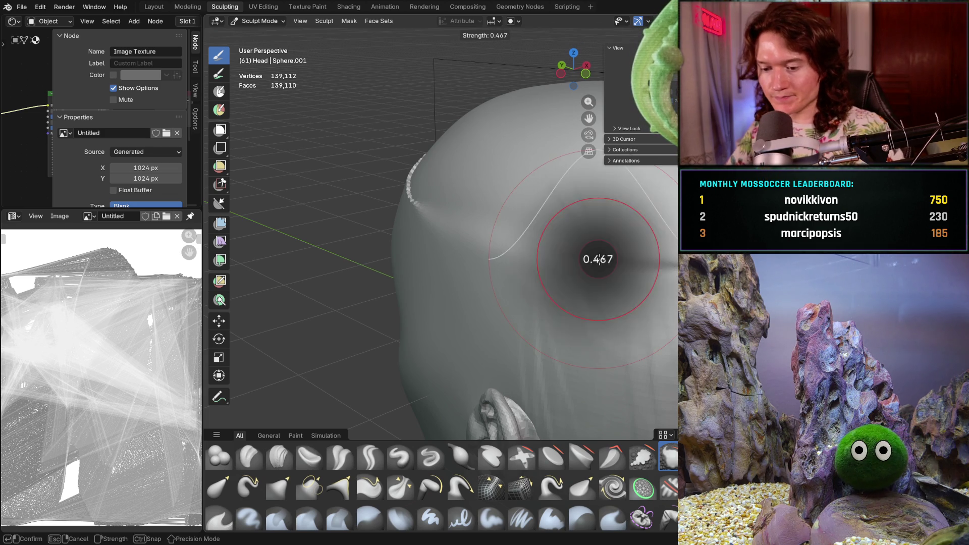
left_click(628, 261)
- Smooth the jagged seam crease across the top of the head
mouse_move(505, 268)
middle_mouse_down()
mouse_move(673, 271)
mouse_move(539, 264)
middle_mouse_up()
middle_click_drag(673, 266, 554, 291)
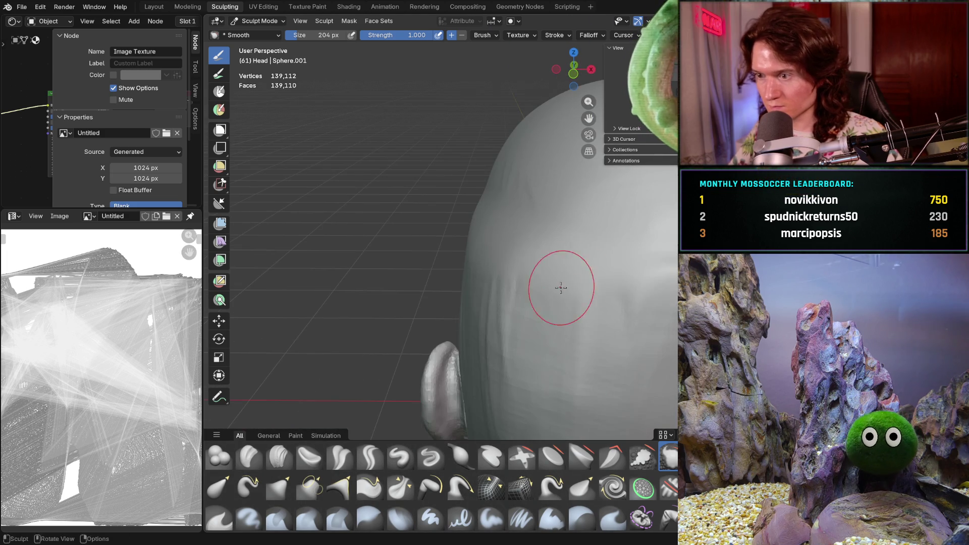
middle_click_drag(499, 222, 434, 286)
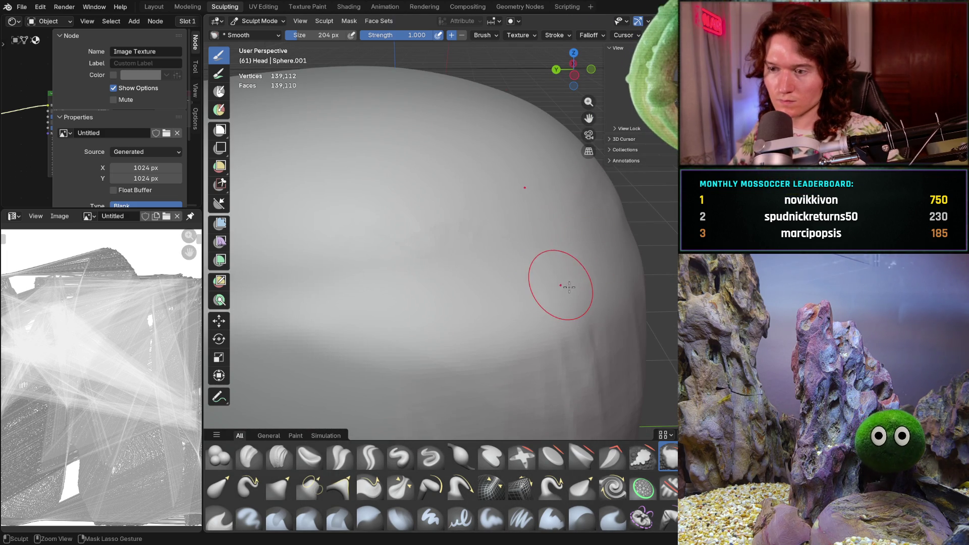
mouse_move(530, 243)
middle_mouse_down()
mouse_move(480, 281)
mouse_move(545, 275)
mouse_move(452, 267)
mouse_move(344, 284)
mouse_move(379, 264)
middle_mouse_up()
middle_click_drag(466, 268, 478, 253)
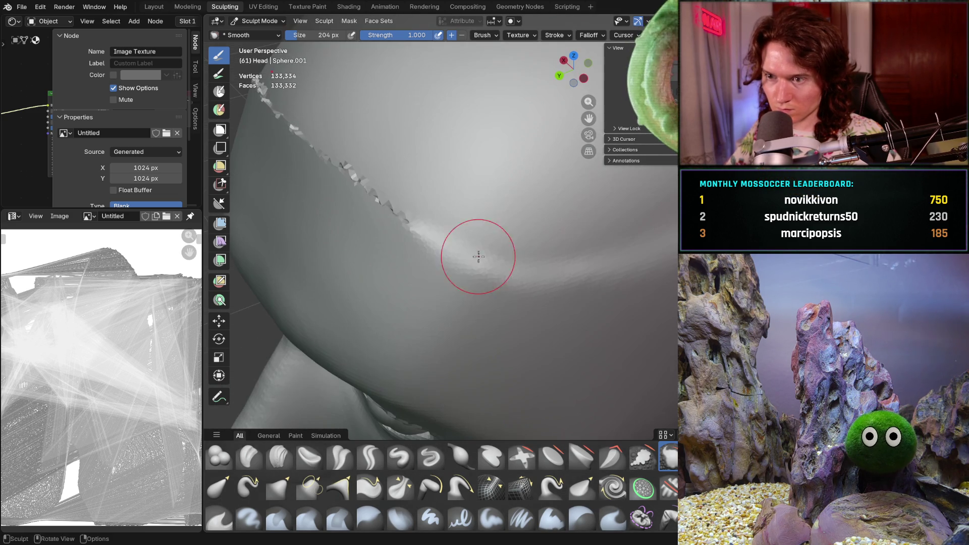
mouse_move(413, 217)
middle_mouse_down()
mouse_move(407, 211)
mouse_move(488, 272)
middle_mouse_up()
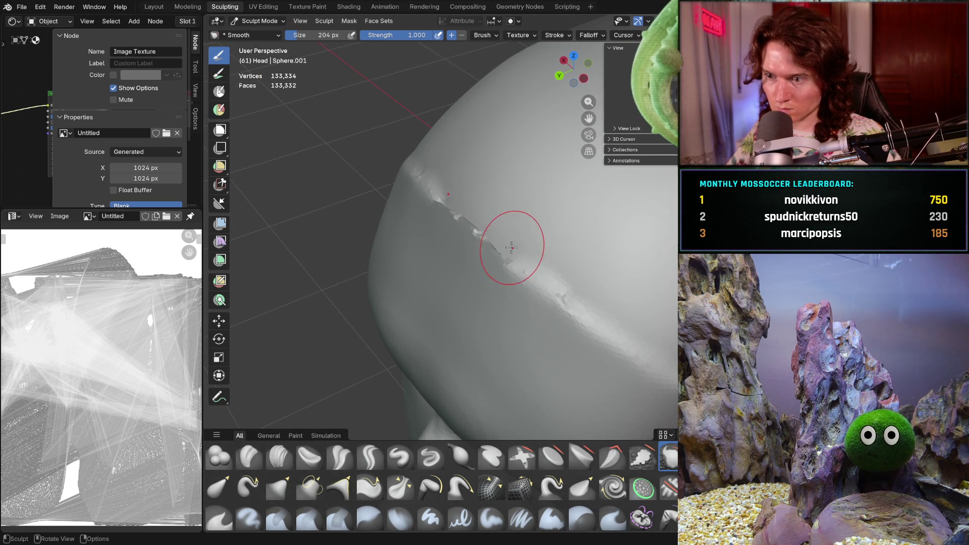
left_click_drag(547, 288, 465, 232)
- Frame the whole head and orbit to the right profile against the reference
middle_click_drag(446, 219, 560, 219)
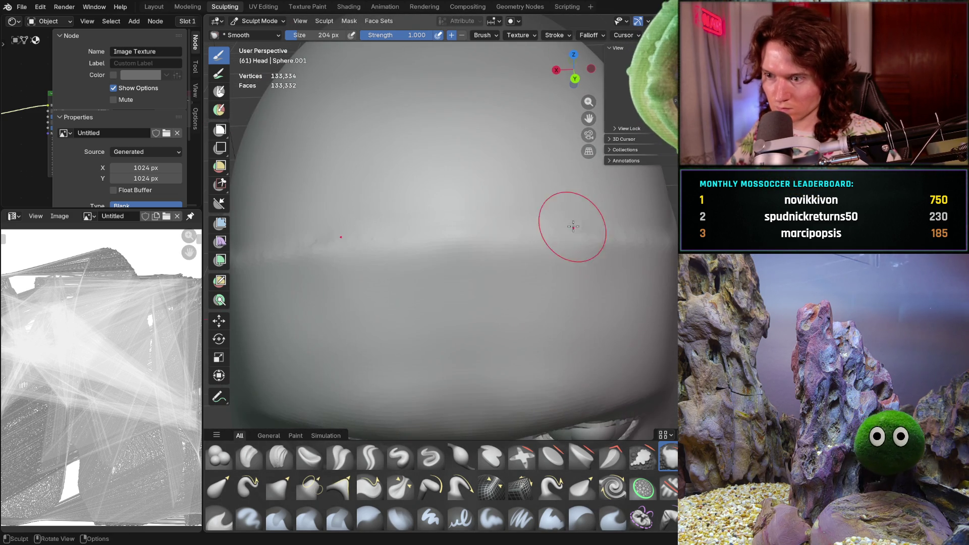
middle_click_drag(326, 240, 534, 199, "shift")
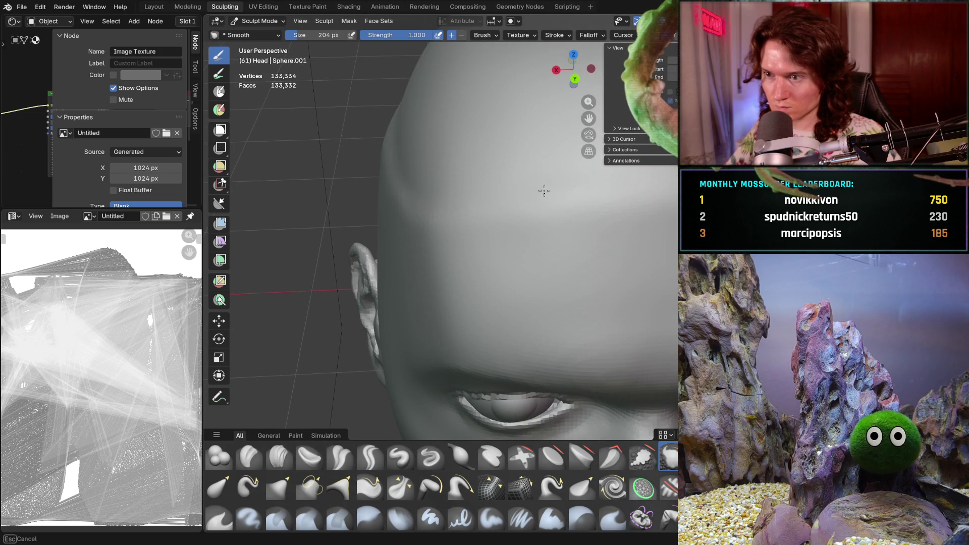
key("KP_Decimal")
mouse_move(534, 198)
middle_mouse_down()
mouse_move(530, 216)
mouse_move(560, 252)
middle_mouse_up()
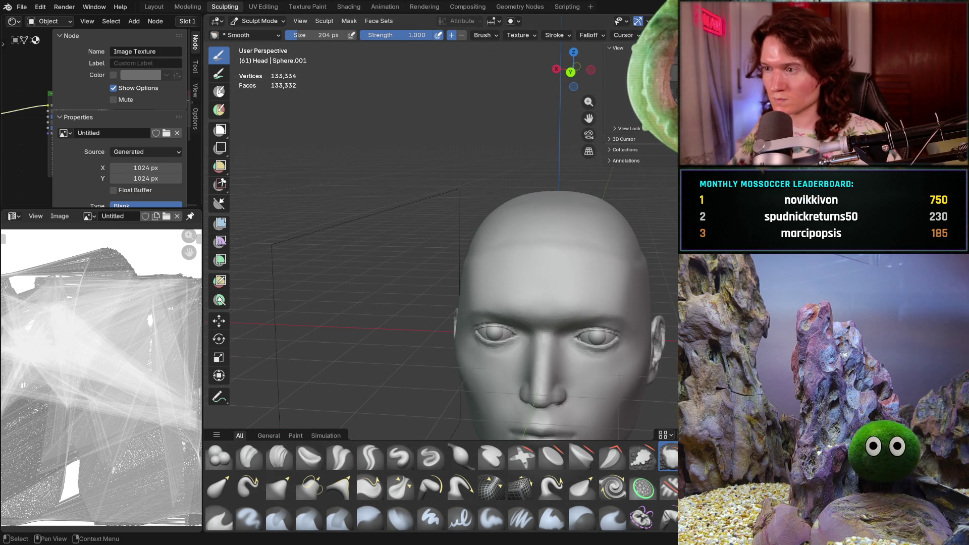
mouse_move(439, 252)
middle_mouse_down()
mouse_move(535, 252)
mouse_move(537, 273)
middle_mouse_up()
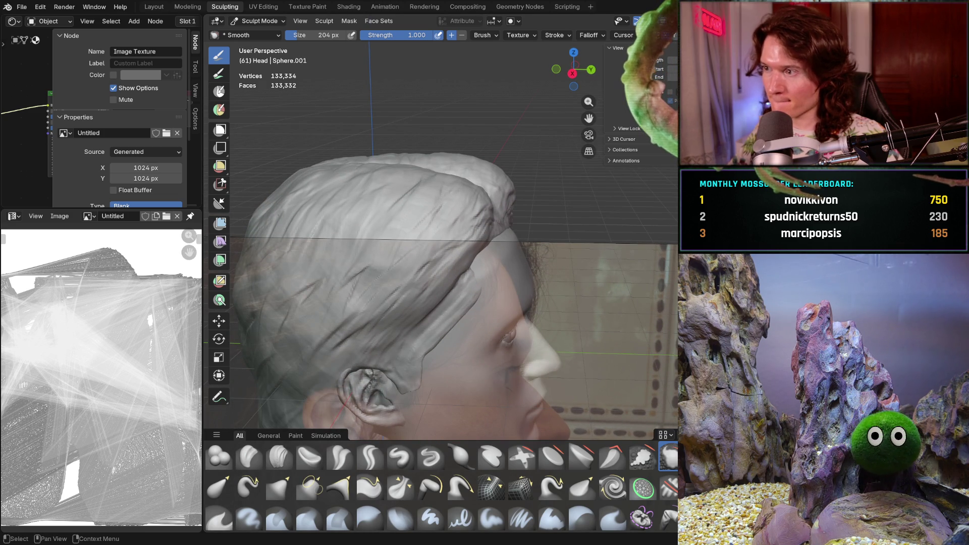
mouse_move(485, 187)
middle_mouse_down()
mouse_move(556, 184)
mouse_move(497, 192)
mouse_move(515, 346)
mouse_move(520, 236)
mouse_move(483, 195)
middle_mouse_up()
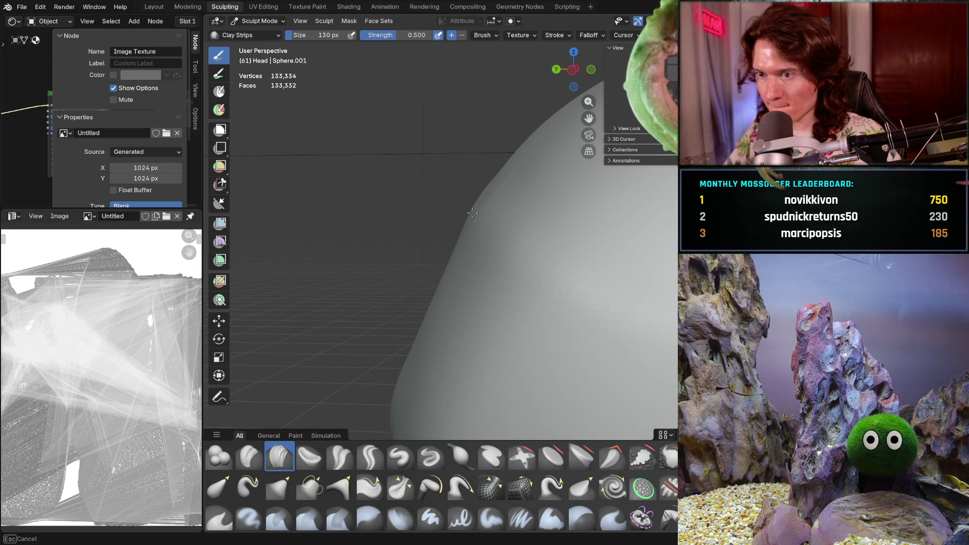
- Orbit around the cranium to a rear three-quarter view of the head
mouse_move(500, 242)
middle_mouse_down()
mouse_move(534, 252)
mouse_move(511, 230)
mouse_move(445, 213)
middle_mouse_up()
mouse_move(426, 176)
middle_mouse_down()
mouse_move(491, 157)
mouse_move(478, 190)
middle_mouse_up()
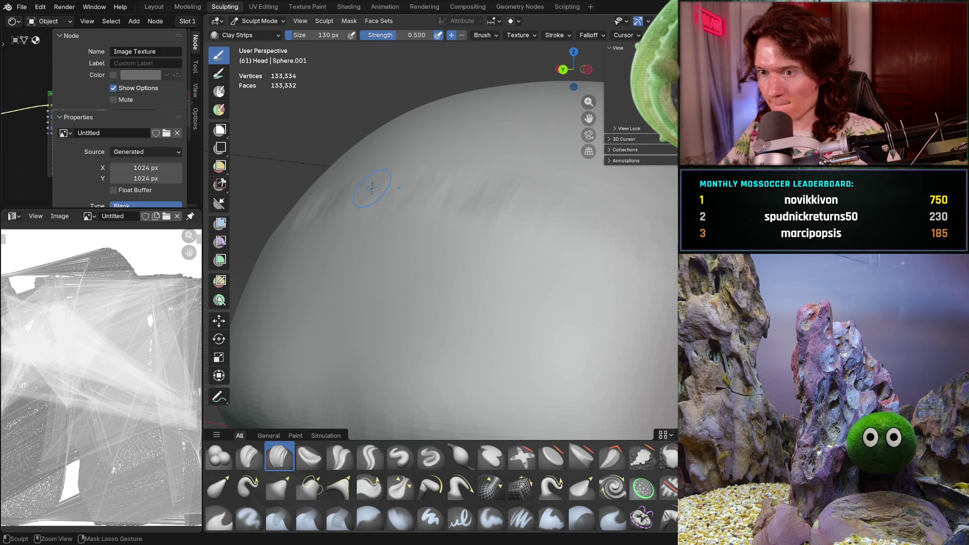
middle_click_drag(372, 204, 411, 173)
mouse_move(345, 192)
middle_mouse_down()
mouse_move(404, 178)
mouse_move(392, 251)
mouse_move(446, 277)
mouse_move(394, 321)
mouse_move(416, 342)
mouse_move(440, 323)
mouse_move(440, 286)
middle_mouse_up()
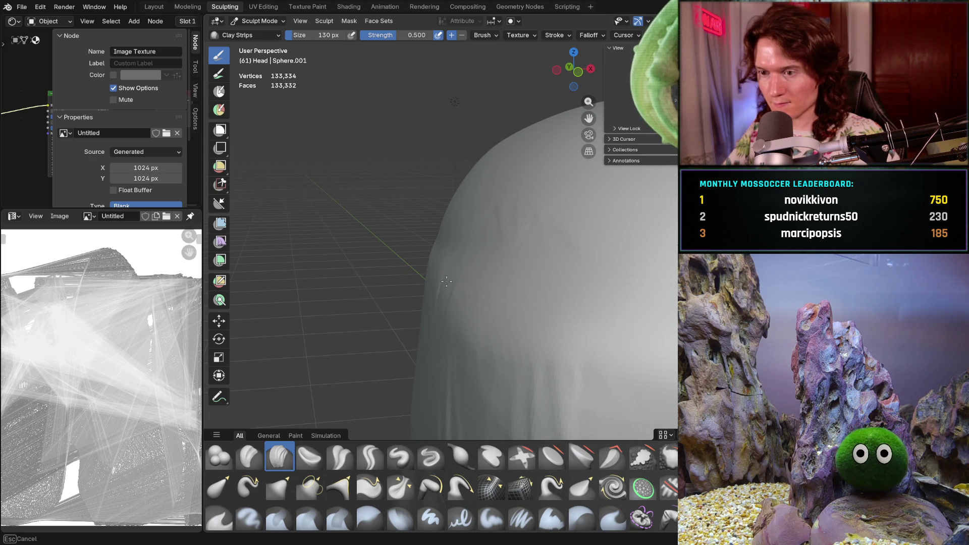
middle_click_drag(515, 344, 560, 293)
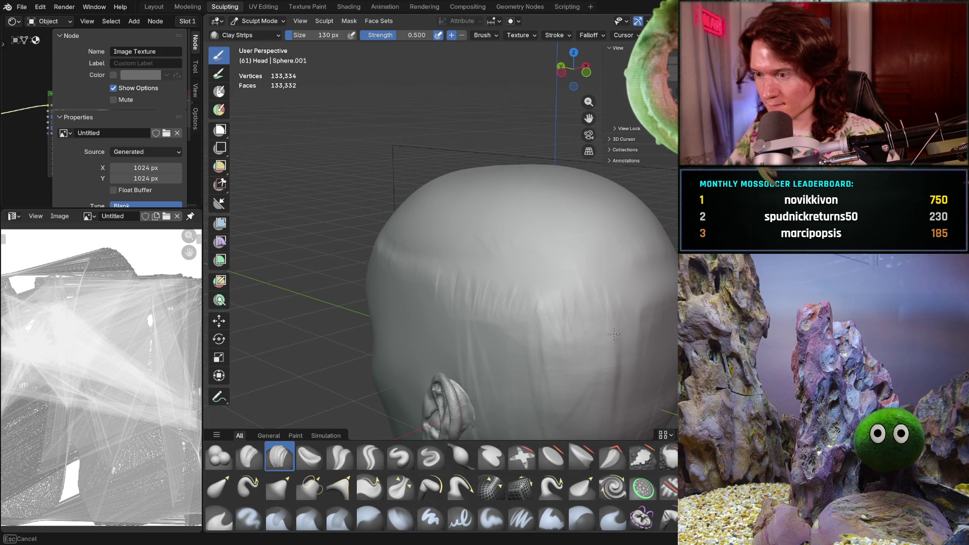
middle_click_drag(671, 272, 555, 301)
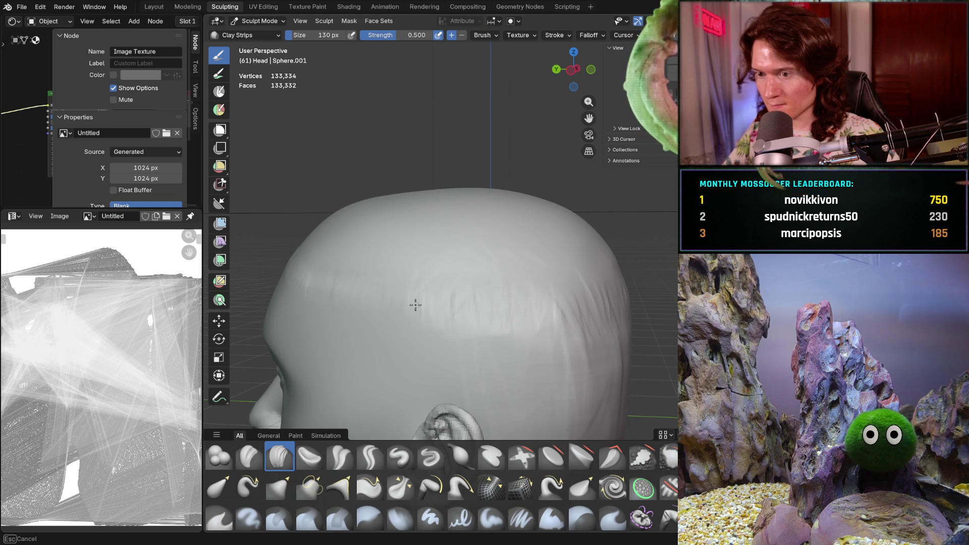
scroll(535, 270, "down", 5)
scroll(528, 178, "up", 3)
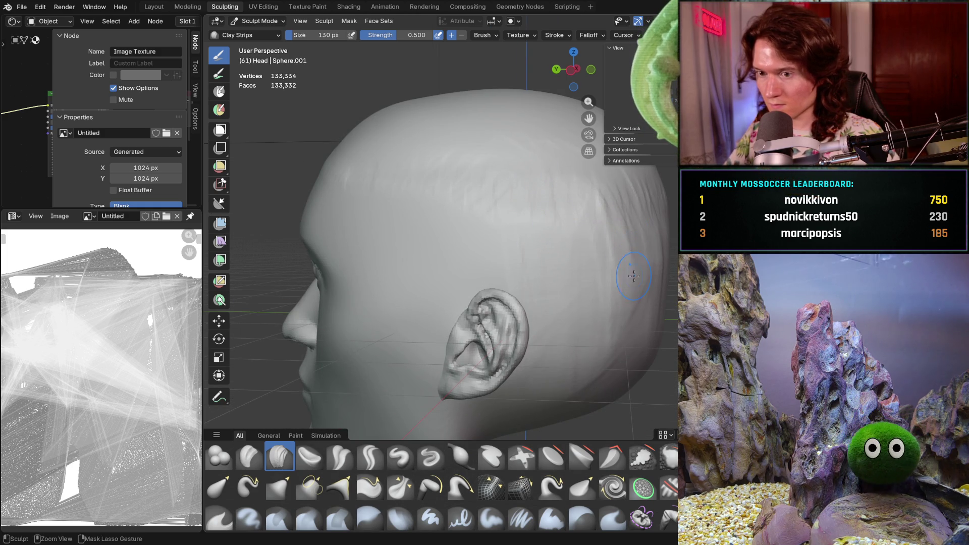
scroll(633, 271, "down", 4)
mouse_move(634, 271)
middle_mouse_down()
mouse_move(536, 299)
mouse_move(566, 275)
mouse_move(612, 283)
middle_mouse_up()
scroll(563, 270, "up", 5)
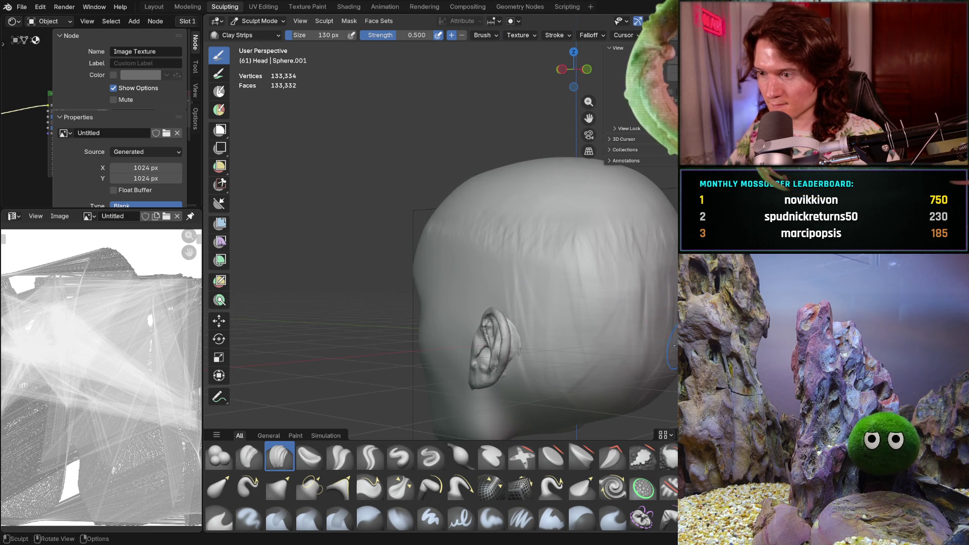
- Lay several Clay Strips strokes over the back of the skull and behind the ear
middle_click_drag(673, 348, 664, 344)
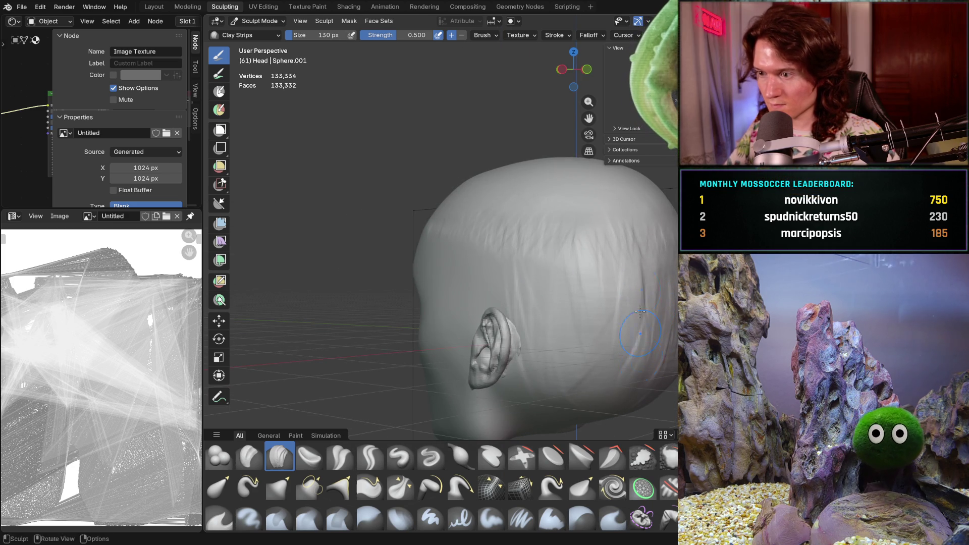
middle_click_drag(642, 252, 643, 254)
middle_click_drag(620, 408, 618, 409)
middle_click_drag(606, 411, 559, 255)
middle_click_drag(520, 303, 514, 297)
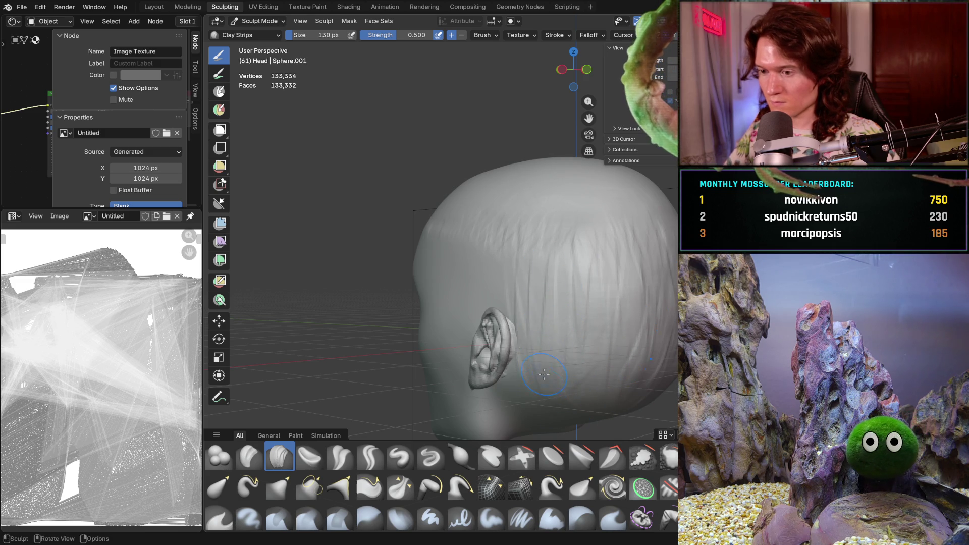
mouse_move(528, 240)
middle_mouse_down()
mouse_move(635, 312)
mouse_move(537, 294)
middle_mouse_up()
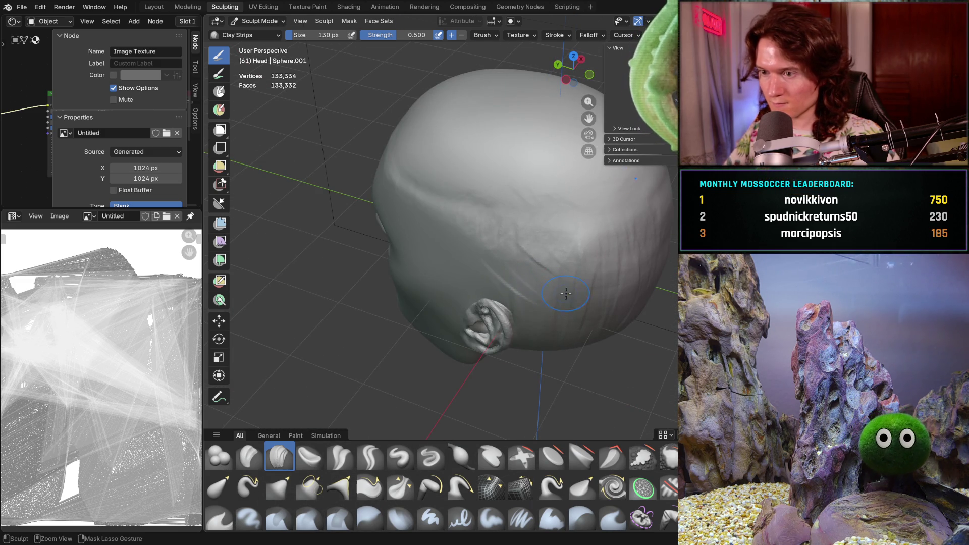
middle_click_drag(533, 258, 558, 244)
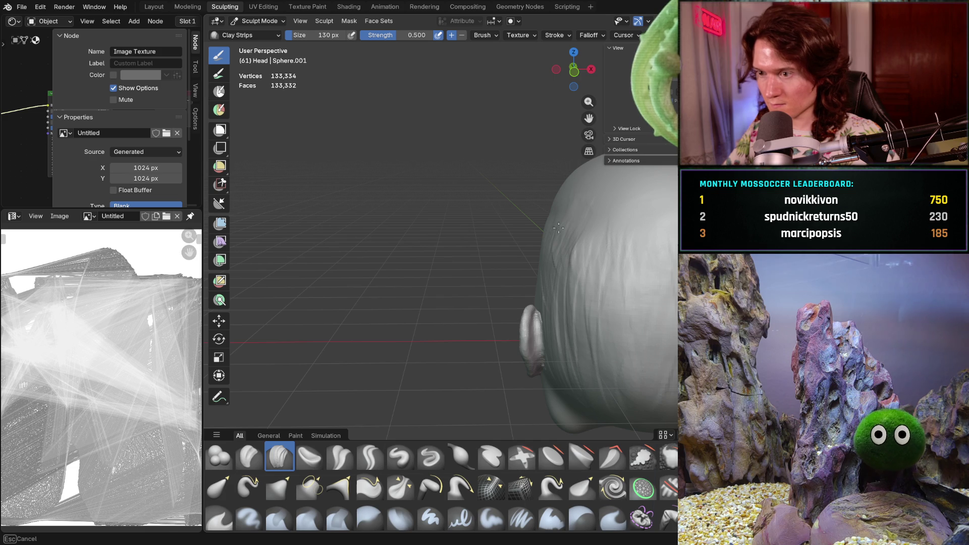
- Orbit over the rounded skull top and face round to the back of the head
mouse_move(666, 239)
middle_mouse_down()
mouse_move(572, 216)
mouse_move(561, 178)
mouse_move(523, 195)
mouse_move(515, 210)
mouse_move(447, 207)
middle_mouse_up()
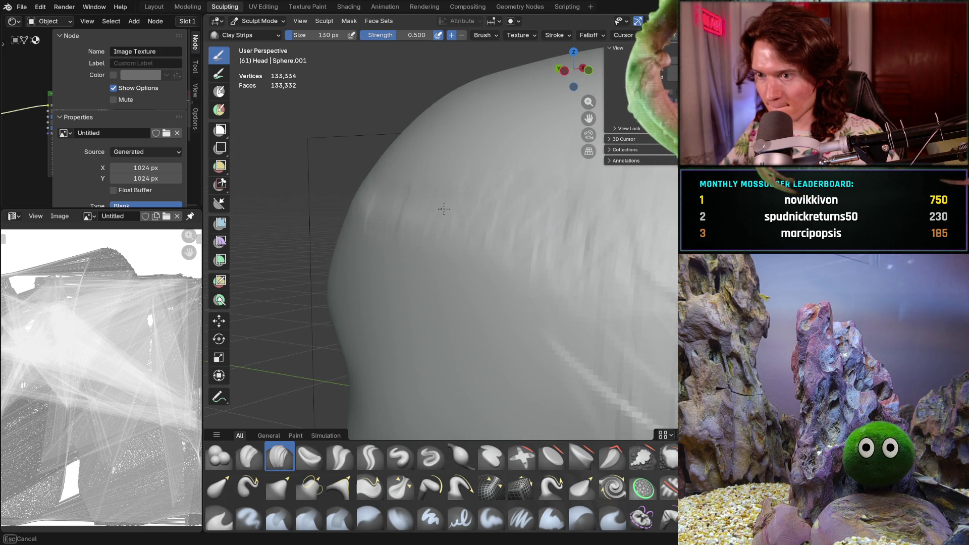
middle_click_drag(382, 180, 383, 182)
scroll(447, 228, "down", 4)
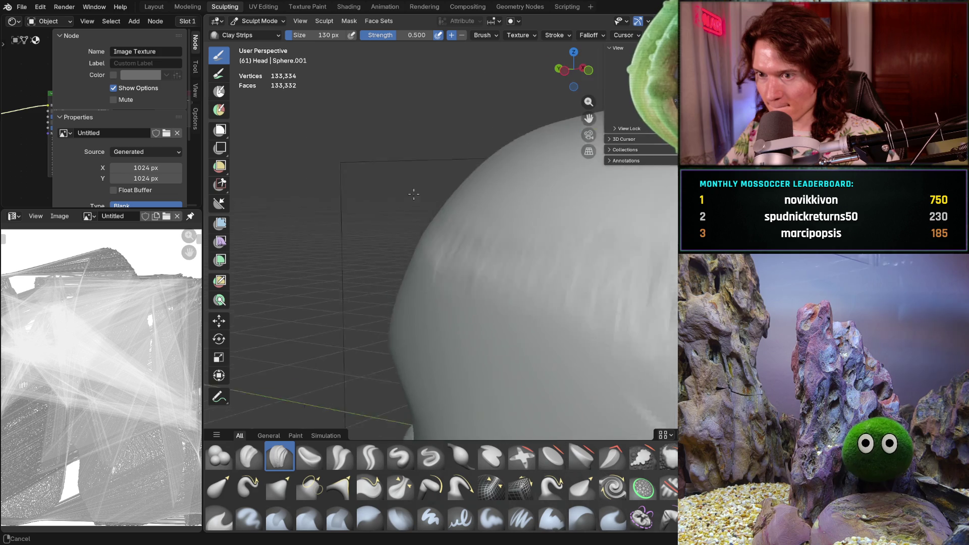
mouse_move(518, 277)
middle_mouse_down()
mouse_move(504, 258)
mouse_move(505, 235)
mouse_move(530, 216)
middle_mouse_up()
mouse_move(476, 233)
middle_mouse_down()
mouse_move(530, 231)
mouse_move(519, 223)
mouse_move(530, 211)
mouse_move(502, 243)
middle_mouse_up()
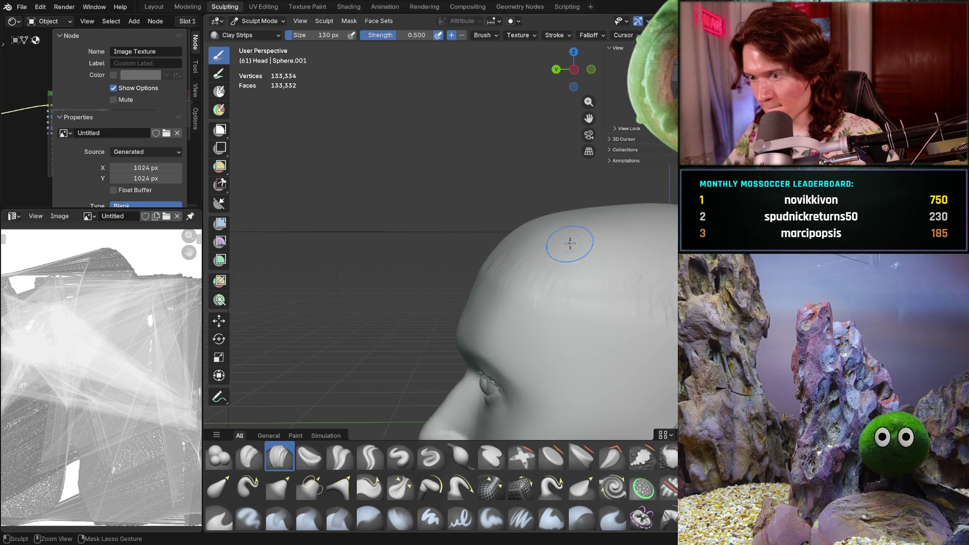
mouse_move(541, 244)
middle_mouse_down()
mouse_move(456, 246)
mouse_move(557, 251)
mouse_move(437, 314)
mouse_move(505, 272)
middle_mouse_up()
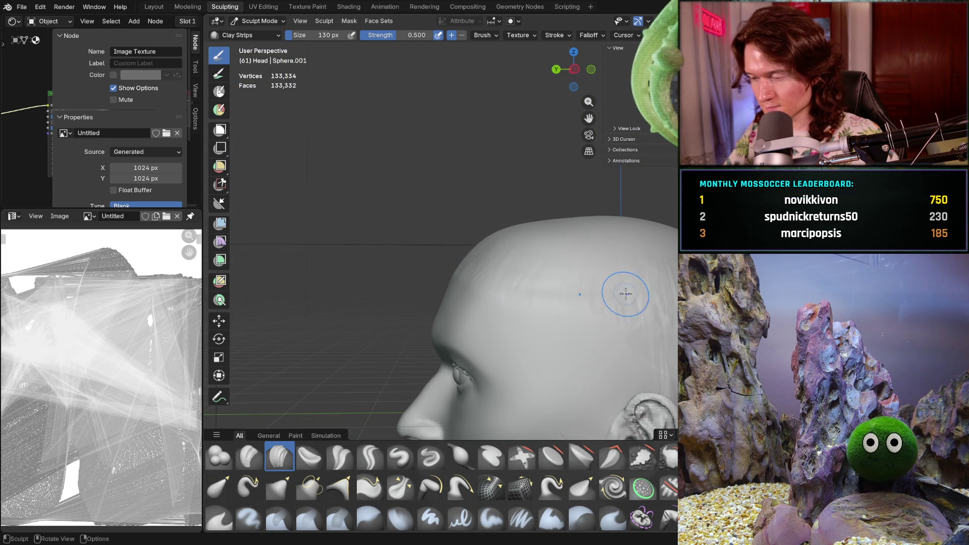
scroll(594, 273, "down", 3, "ctrl")
middle_click_drag(669, 324, 674, 246)
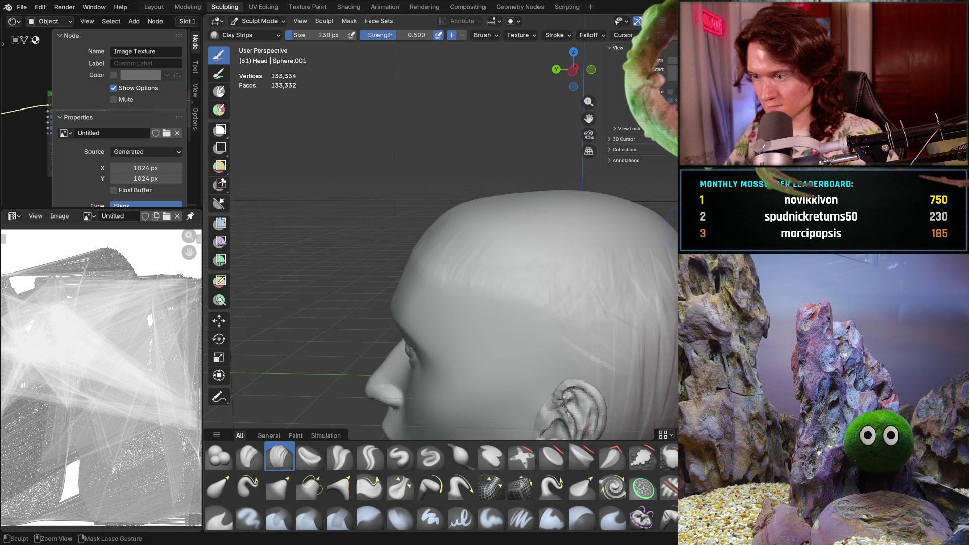
scroll(595, 335, "down", 3)
middle_click_drag(595, 335, 631, 318)
scroll(654, 307, "up", 3)
- Add Clay Strips strokes on the back of the skull and across the back of the head
left_click_drag(654, 307, 650, 336)
mouse_move(637, 338)
middle_mouse_down()
mouse_move(660, 309)
mouse_move(548, 305)
middle_mouse_up()
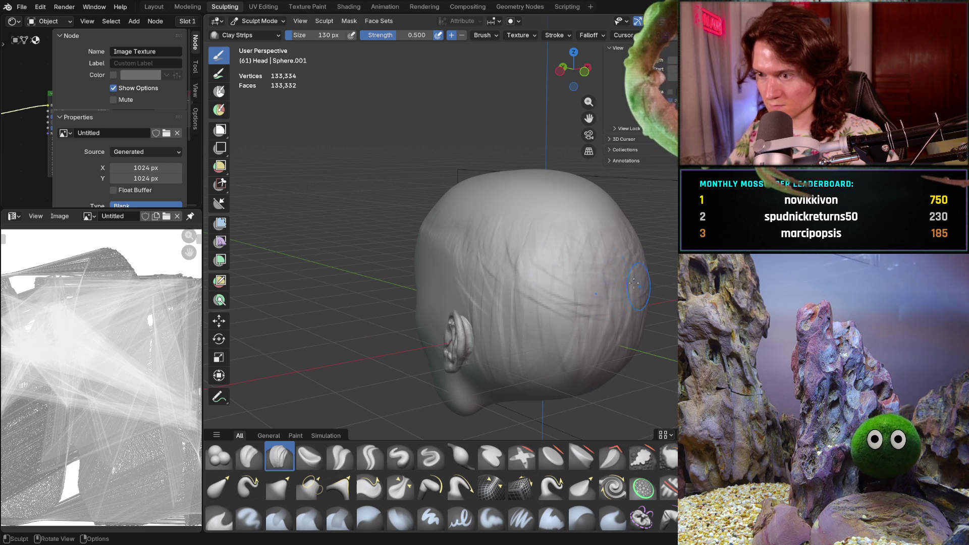
left_click_drag(505, 287, 599, 356)
mouse_move(551, 361)
middle_mouse_down()
mouse_move(515, 323)
mouse_move(551, 362)
mouse_move(533, 322)
mouse_move(533, 332)
mouse_move(487, 354)
mouse_move(488, 254)
middle_mouse_up()
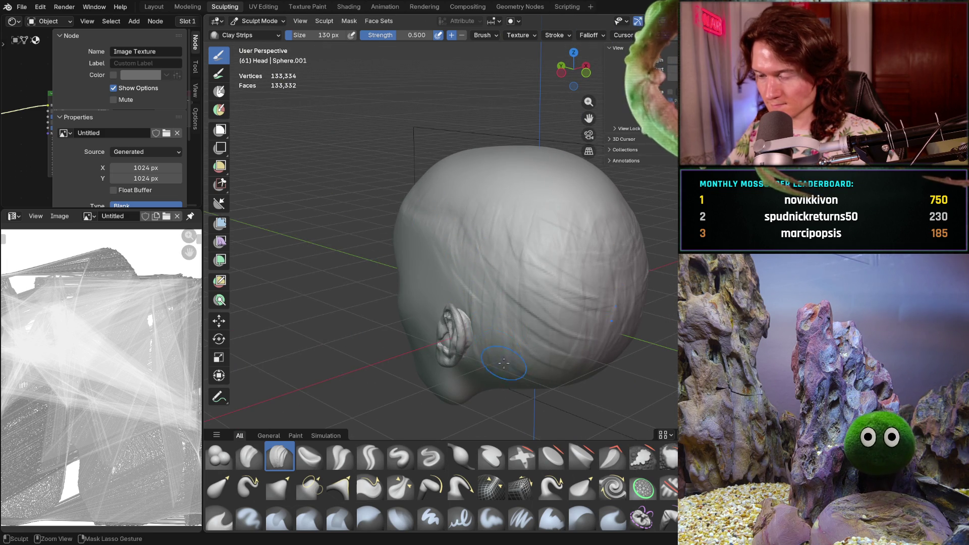
middle_click_drag(508, 371, 500, 269)
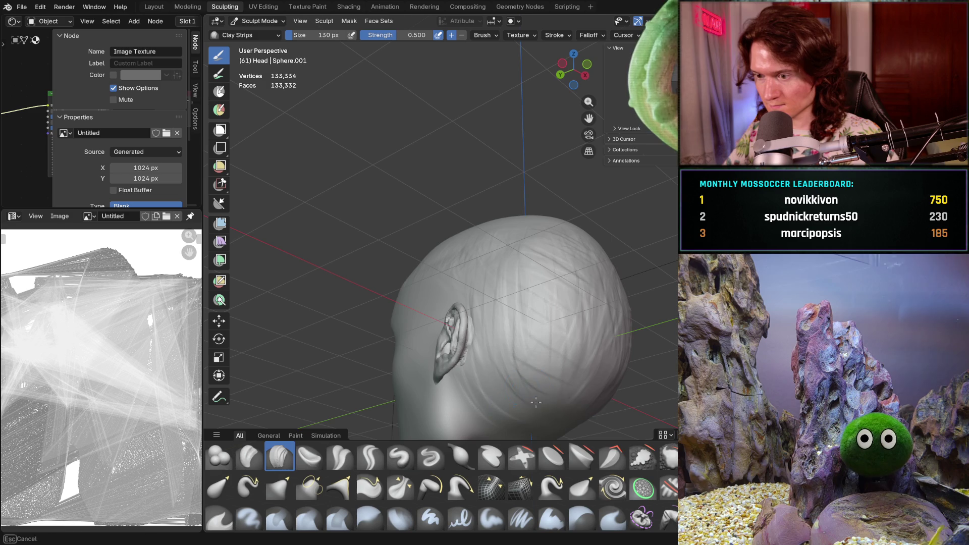
middle_click_drag(575, 390, 574, 362)
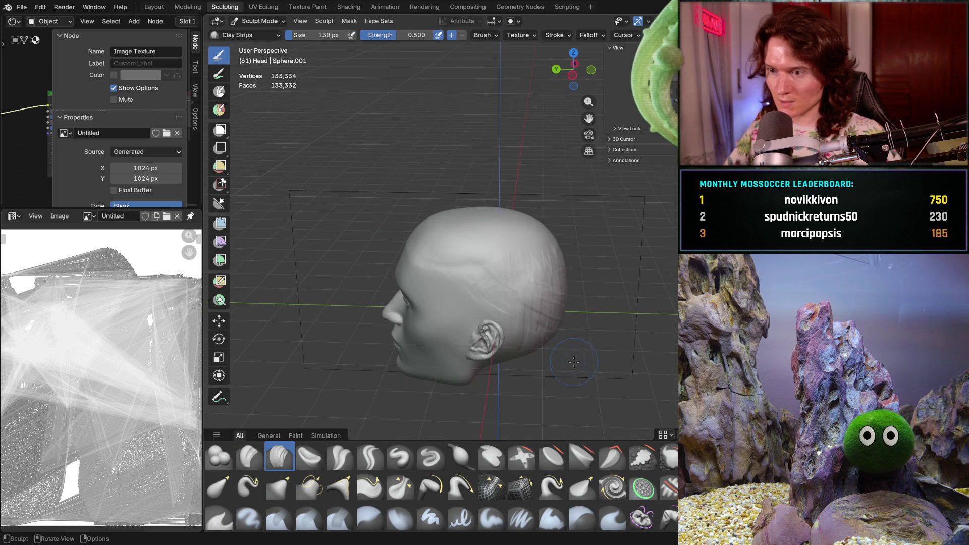
middle_click_drag(545, 317, 541, 281, "ctrl")
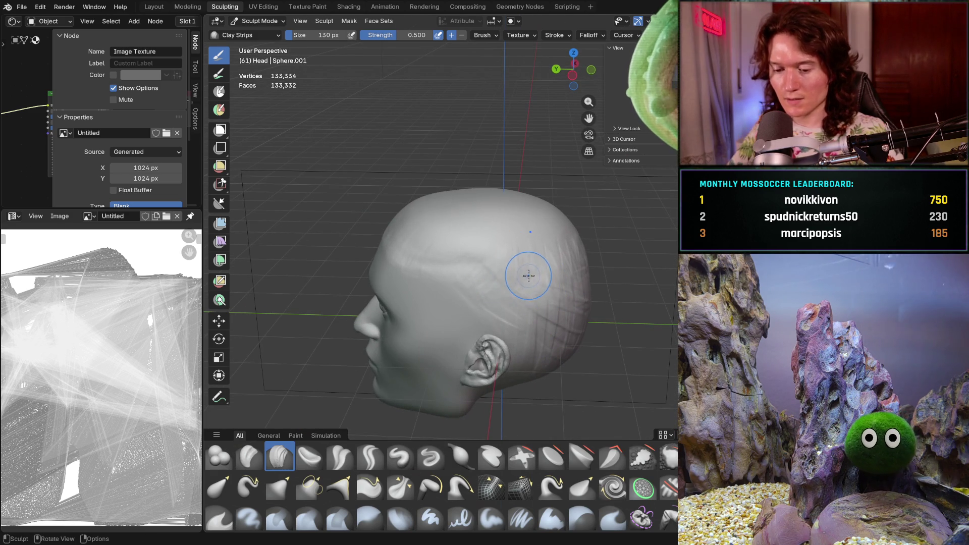
- Switch to the Smooth brush at a 504 px size
key("shift+s")
key("f")
left_click(588, 285)
- Orbit around the head and zoom in close to inspect the lumpy clay strokes on the scalp
mouse_move(519, 285)
middle_mouse_down()
mouse_move(497, 284)
mouse_move(585, 273)
mouse_move(567, 310)
mouse_move(546, 297)
mouse_move(588, 271)
middle_mouse_up()
middle_click_drag(606, 316, 584, 302)
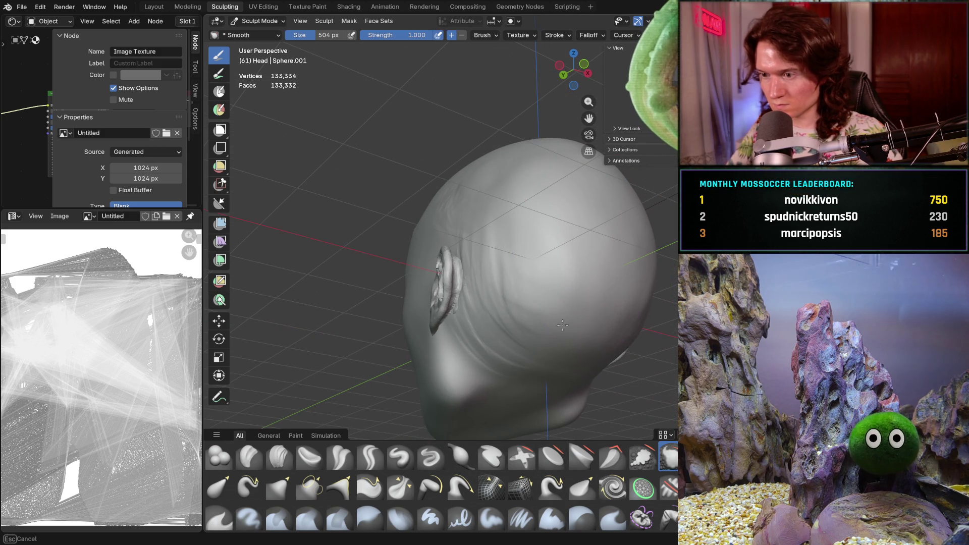
middle_click_drag(507, 180, 571, 303)
scroll(565, 298, "down", 3)
scroll(574, 306, "up", 2)
scroll(574, 307, "up", 5)
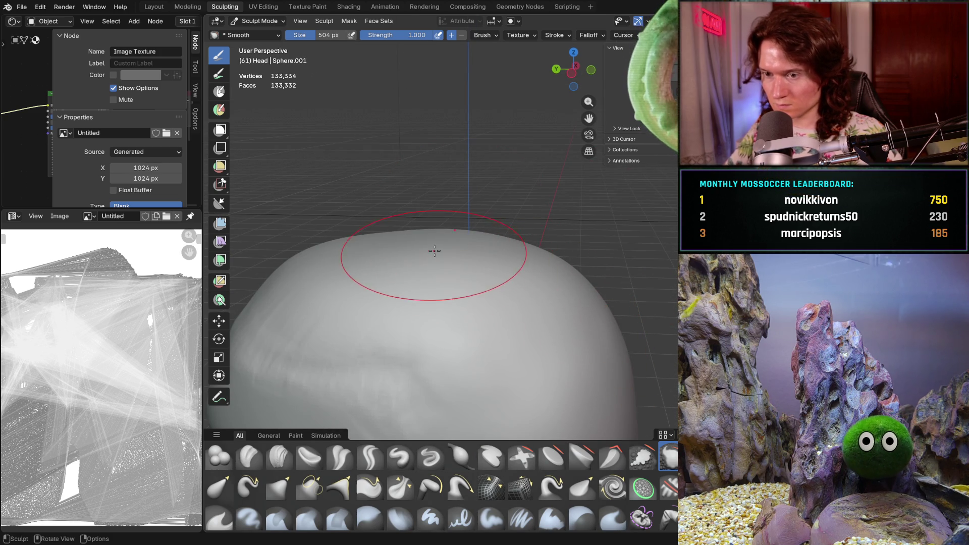
middle_click_drag(298, 257, 389, 227, "shift")
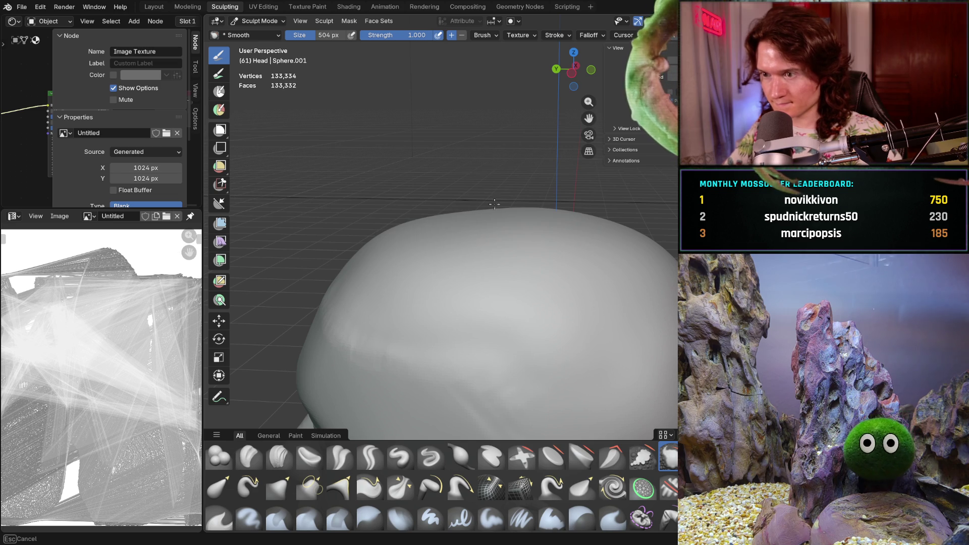
scroll(614, 232, "down", 6)
mouse_move(569, 255)
middle_mouse_down()
mouse_move(663, 252)
mouse_move(560, 242)
middle_mouse_up()
scroll(497, 234, "up", 3)
scroll(487, 244, "up", 4)
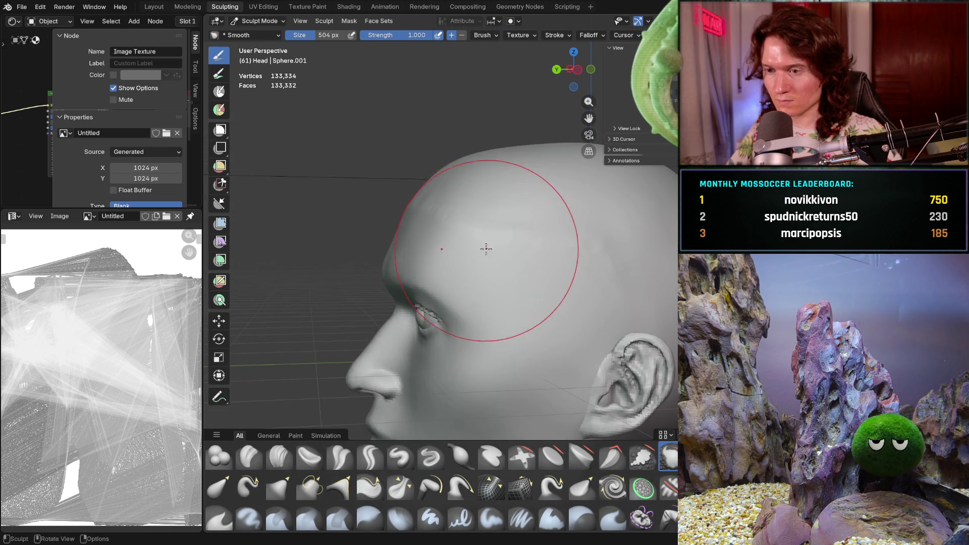
mouse_move(513, 285)
middle_mouse_down("ctrl")
mouse_move(511, 263)
mouse_move(440, 198)
middle_mouse_up("ctrl")
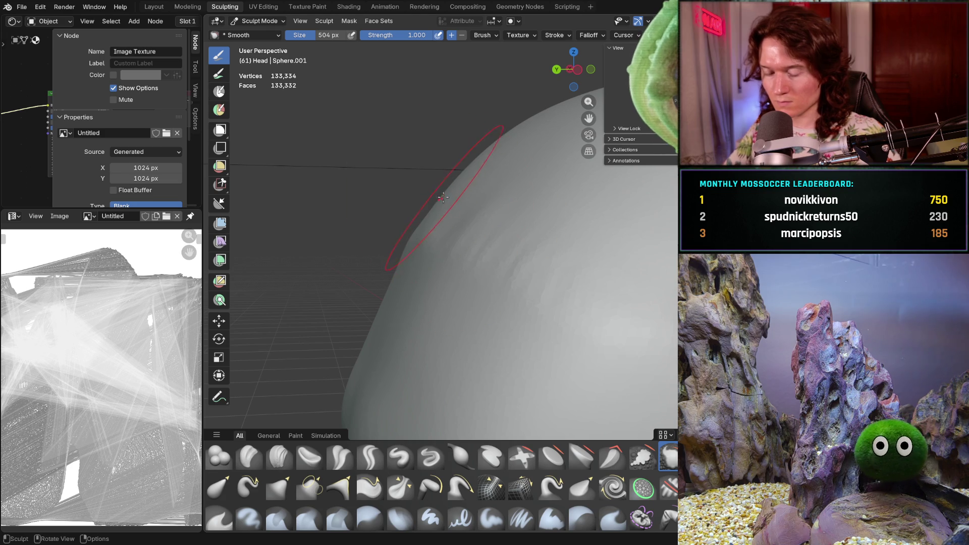
- Shrink the Smooth brush from 504 px to 374 px, then to 322 px
key("f")
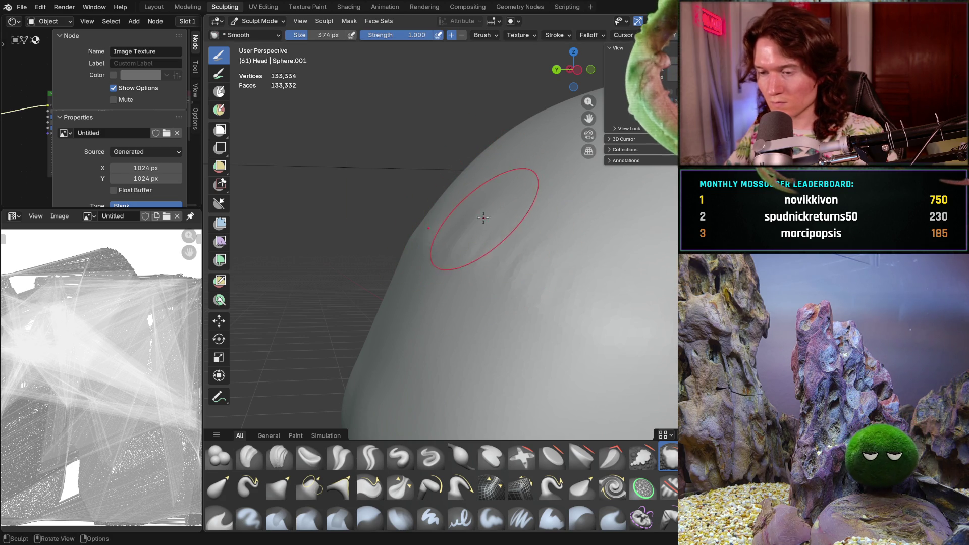
mouse_move(600, 202)
middle_mouse_down()
mouse_move(593, 244)
mouse_move(562, 298)
mouse_move(541, 261)
middle_mouse_up()
key("f")
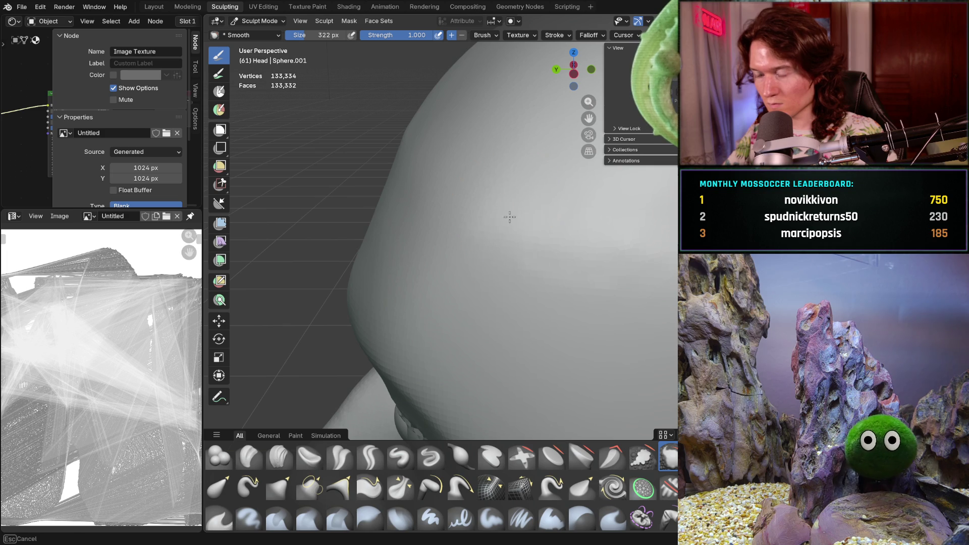
scroll(521, 258, "up", 5)
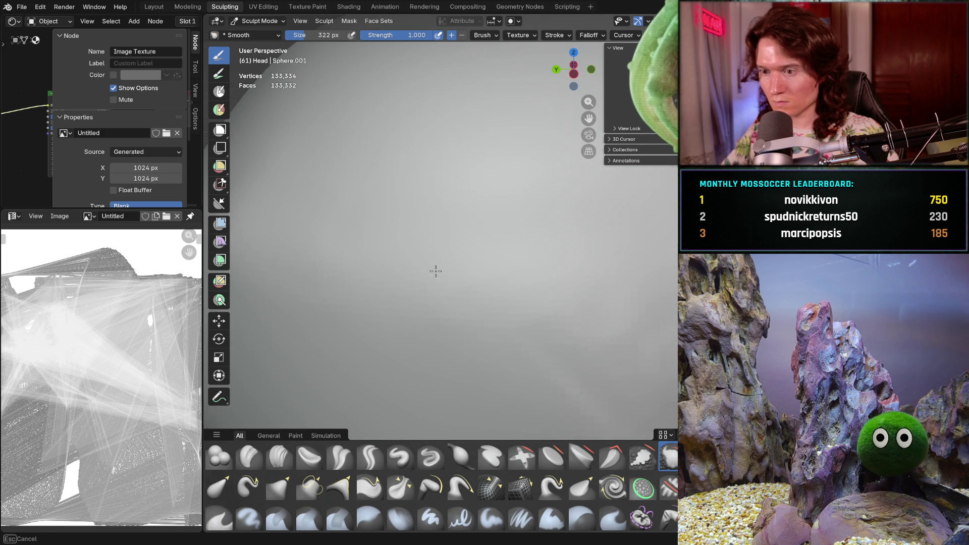
scroll(595, 288, "down", 5)
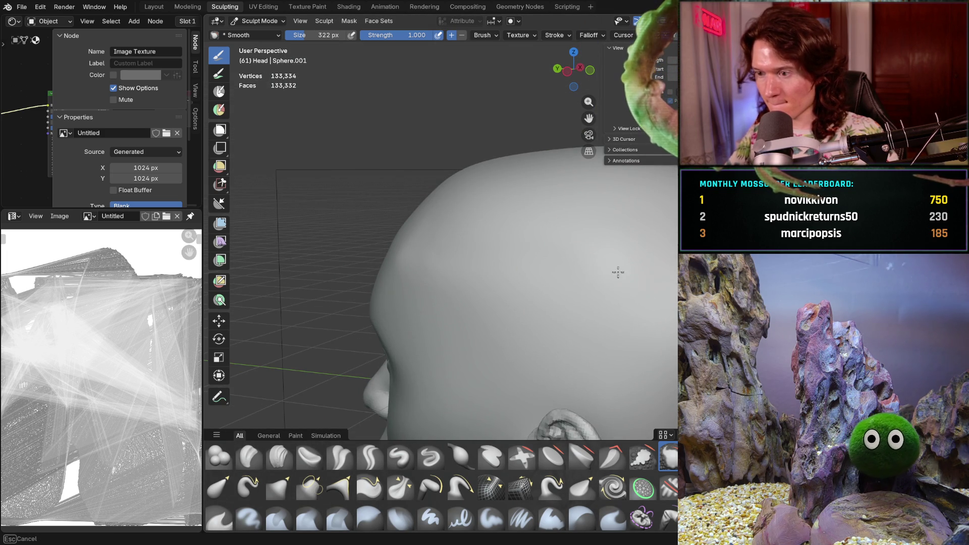
- Look over the head top from side and front and compare it with the reference photo
mouse_move(447, 216)
middle_mouse_down()
mouse_move(537, 280)
mouse_move(514, 253)
middle_mouse_up()
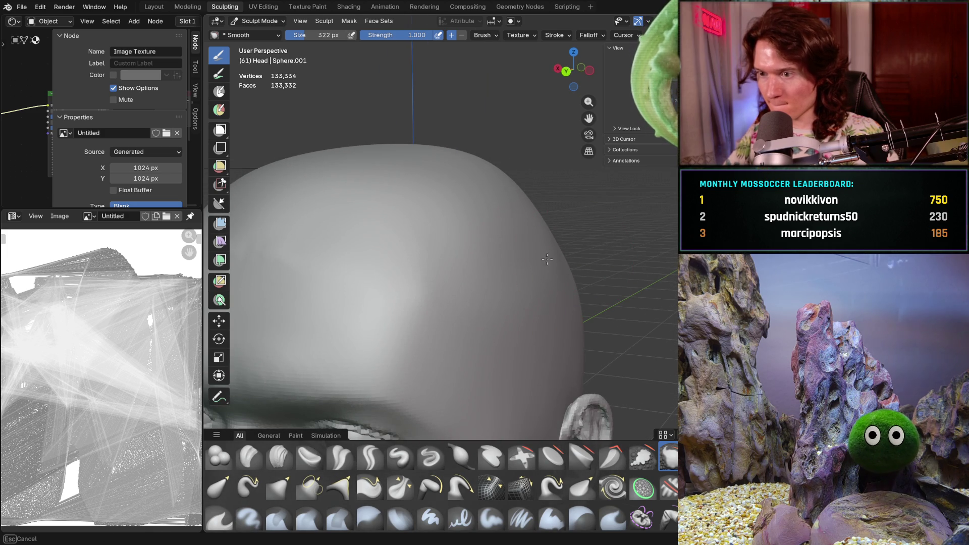
middle_click_drag(598, 280, 622, 298)
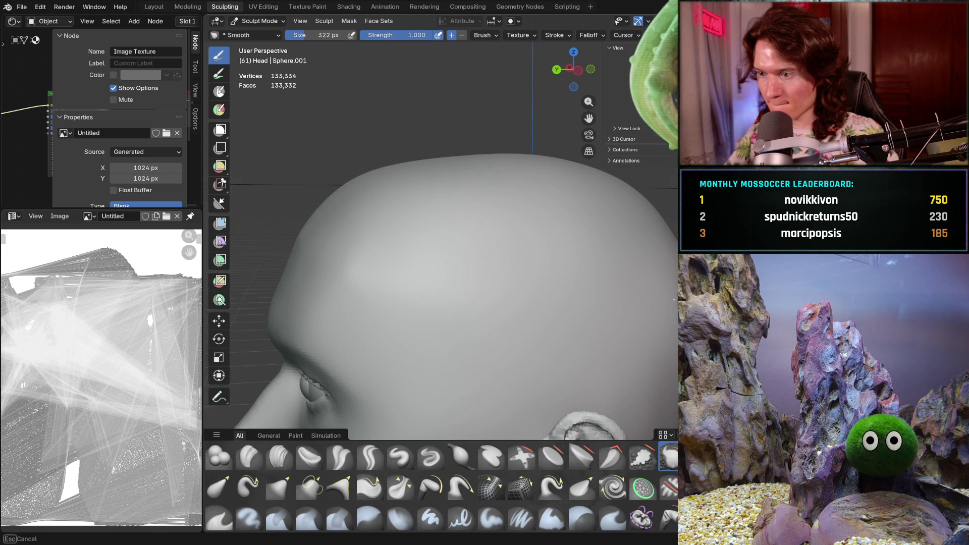
middle_click_drag(519, 253, 531, 269)
scroll(439, 303, "up", 5)
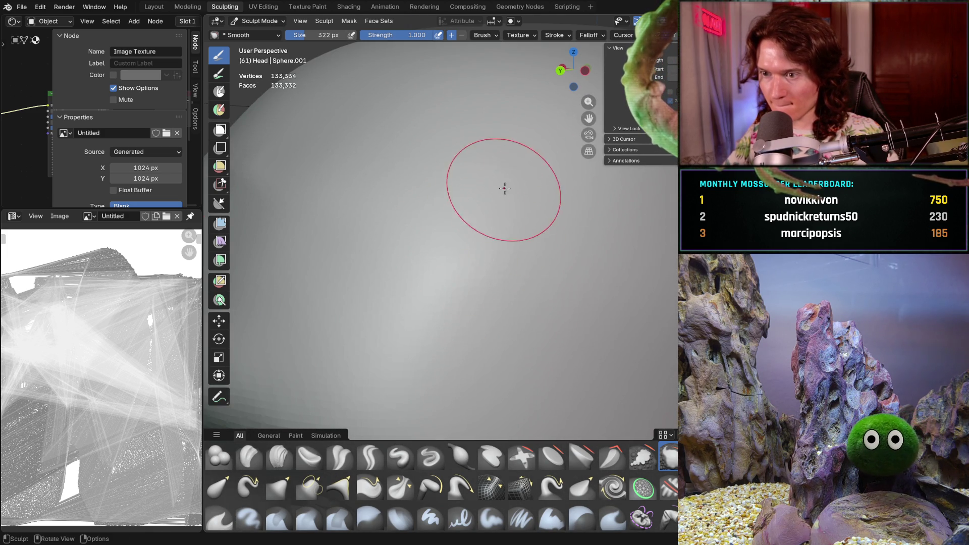
scroll(513, 177, "down", 8)
mouse_move(552, 173)
middle_mouse_down()
mouse_move(525, 231)
mouse_move(492, 152)
middle_mouse_up()
scroll(525, 230, "up", 5)
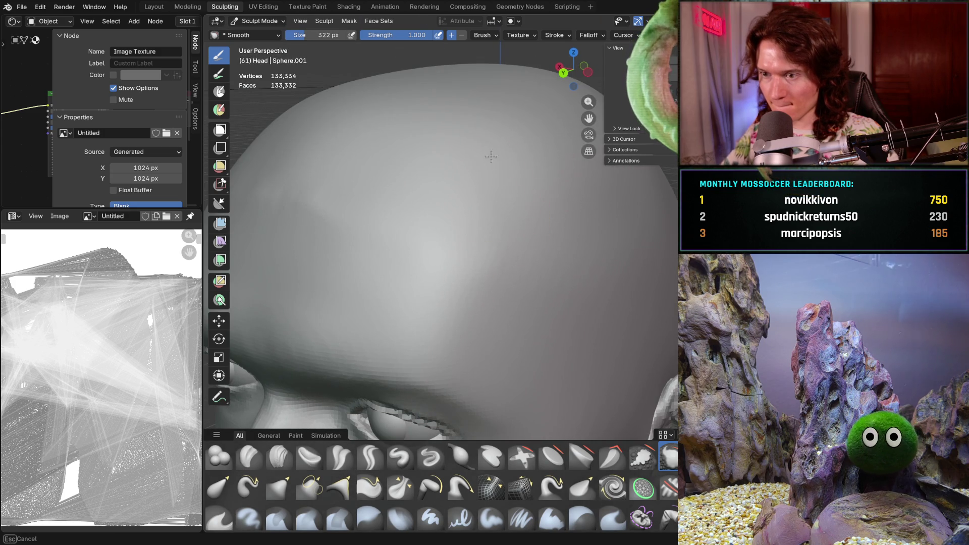
mouse_move(584, 212)
middle_mouse_down()
mouse_move(525, 173)
mouse_move(429, 170)
mouse_move(354, 183)
mouse_move(482, 209)
middle_mouse_up()
scroll(501, 210, "down", 3)
scroll(500, 202, "up", 5)
scroll(435, 158, "down", 5)
middle_click_drag(557, 257, 535, 209)
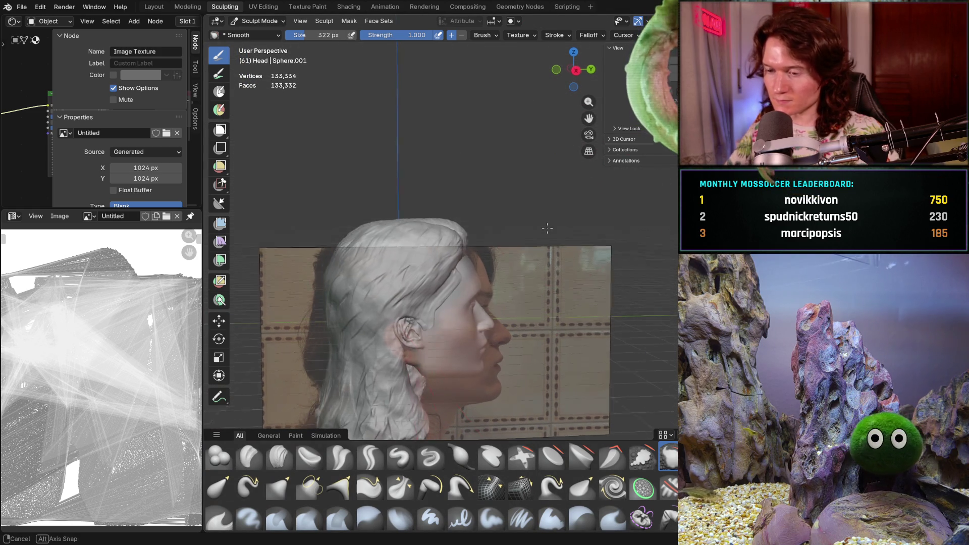
- Set the Smooth brush to a smaller 188 px size from a front view of the head
scroll(506, 239, "up", 5)
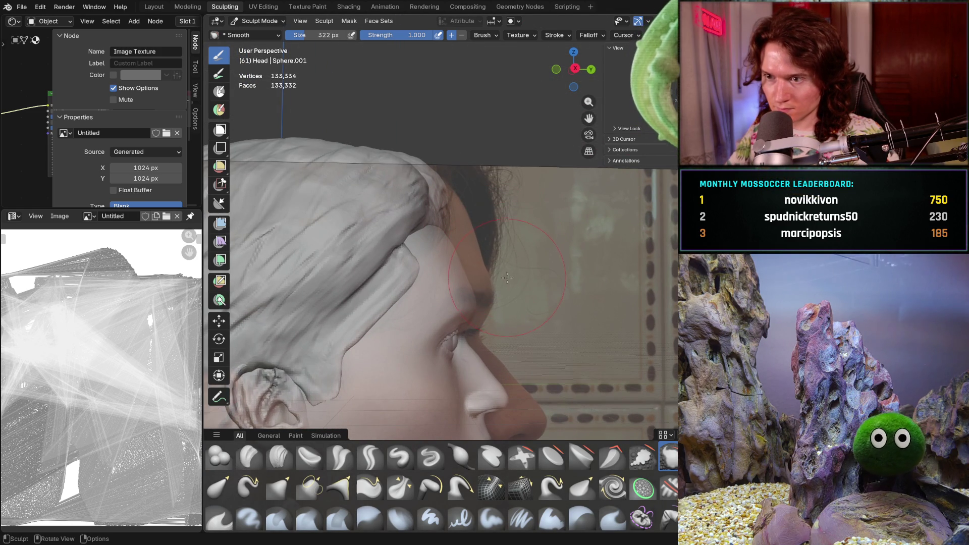
mouse_move(517, 270)
middle_mouse_down()
mouse_move(323, 290)
mouse_move(414, 285)
mouse_move(389, 278)
mouse_move(545, 286)
middle_mouse_up()
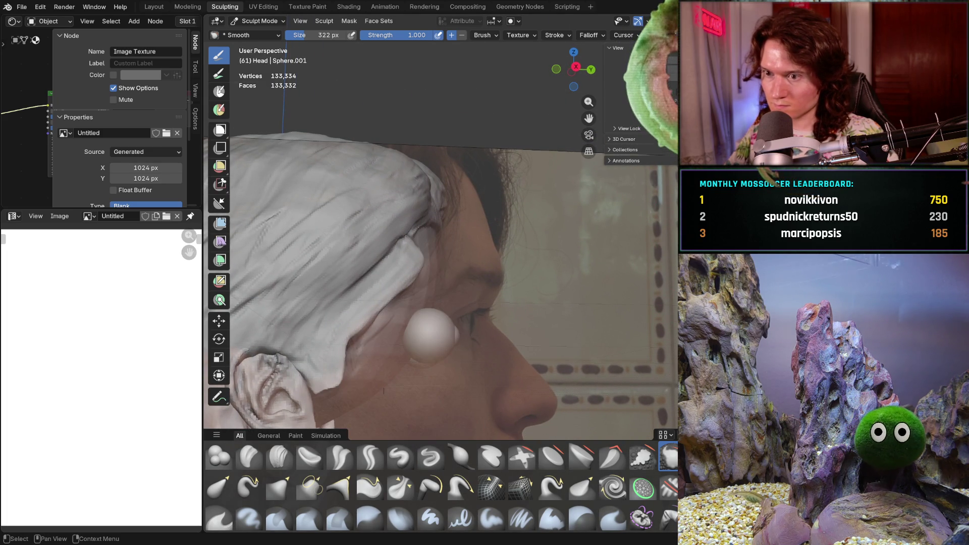
mouse_move(384, 238)
middle_mouse_down()
mouse_move(398, 230)
mouse_move(443, 249)
middle_mouse_up()
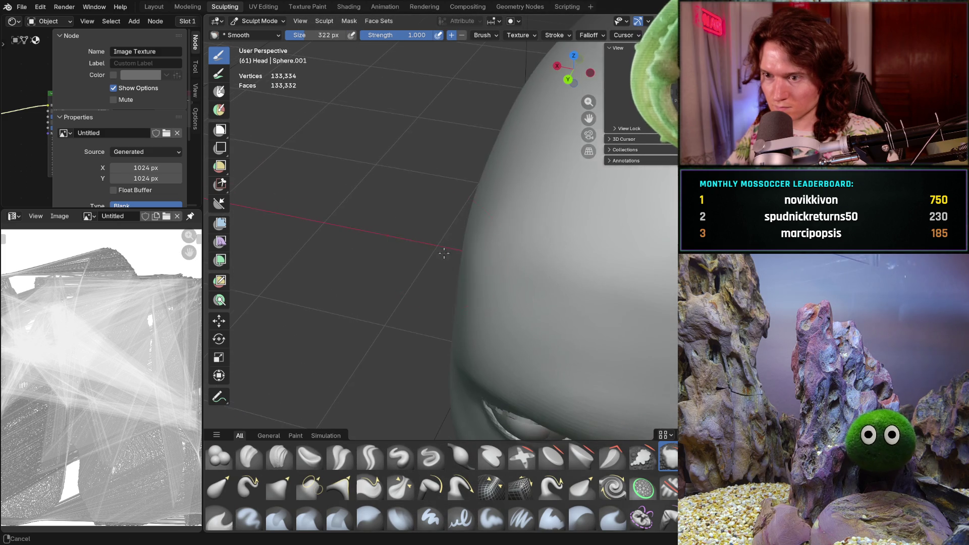
key("f")
key("Escape")
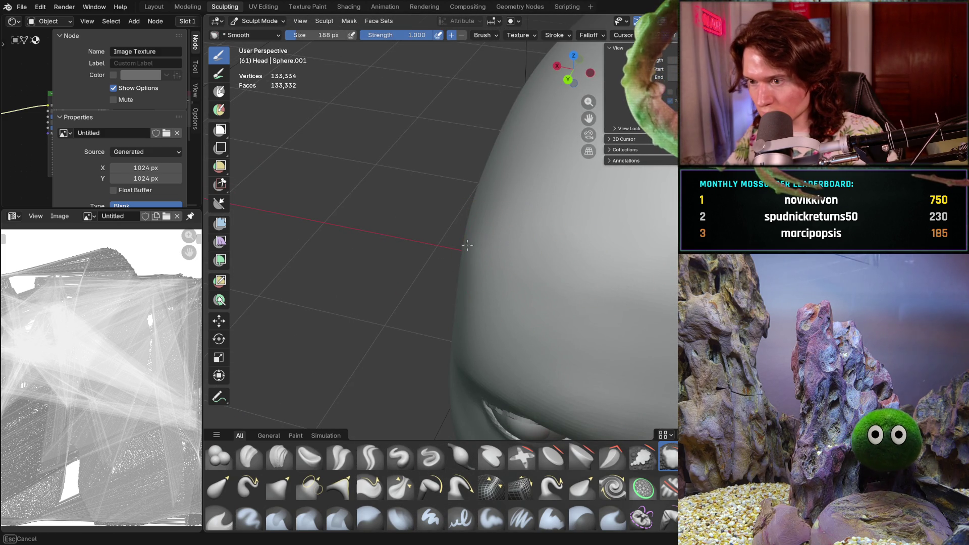
middle_click_drag(469, 244, 481, 249)
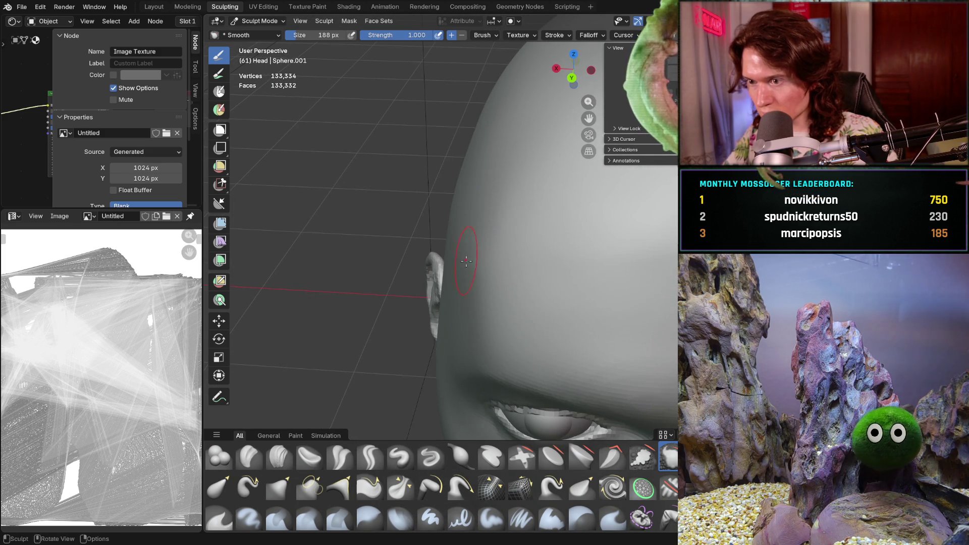
scroll(510, 213, "up", 2)
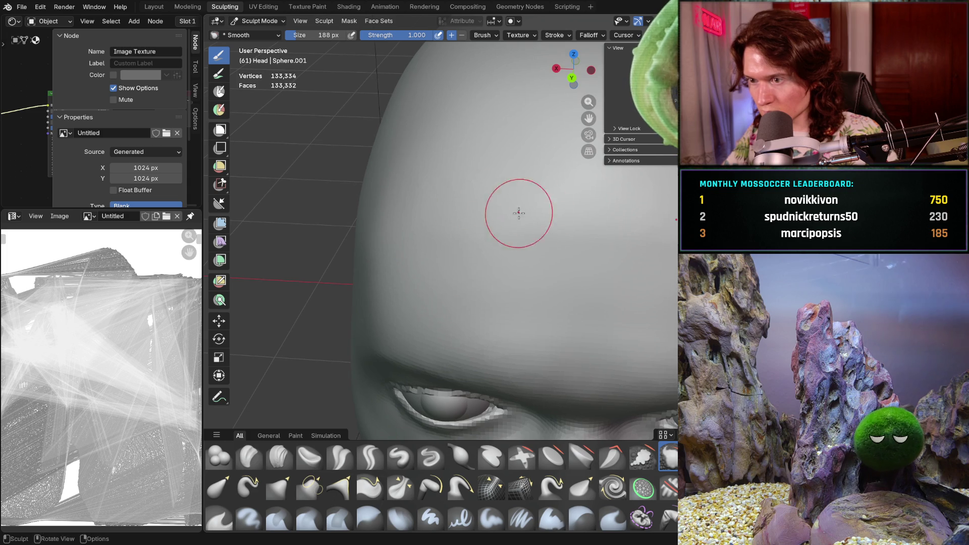
scroll(629, 218, "down", 3)
- Smooth the top of the cranium from the side, then smooth its front
middle_click_drag(630, 218, 601, 259)
mouse_move(601, 260)
left_mouse_down()
mouse_move(616, 242)
mouse_move(601, 234)
mouse_move(605, 210)
left_mouse_up()
mouse_move(606, 210)
middle_mouse_down()
mouse_move(607, 223)
mouse_move(533, 209)
middle_mouse_up()
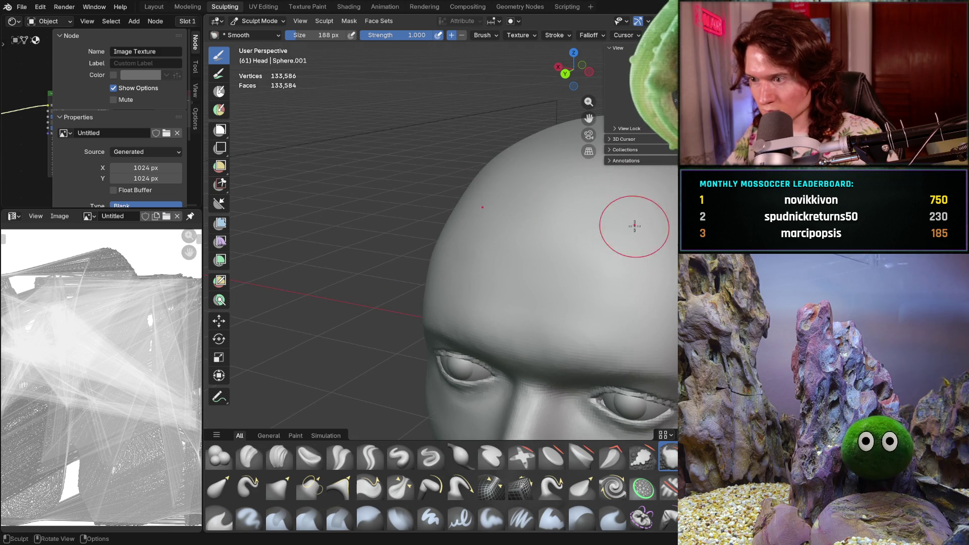
mouse_move(617, 219)
middle_mouse_down()
mouse_move(640, 231)
mouse_move(618, 252)
mouse_move(601, 237)
mouse_move(502, 221)
mouse_move(523, 227)
middle_mouse_up()
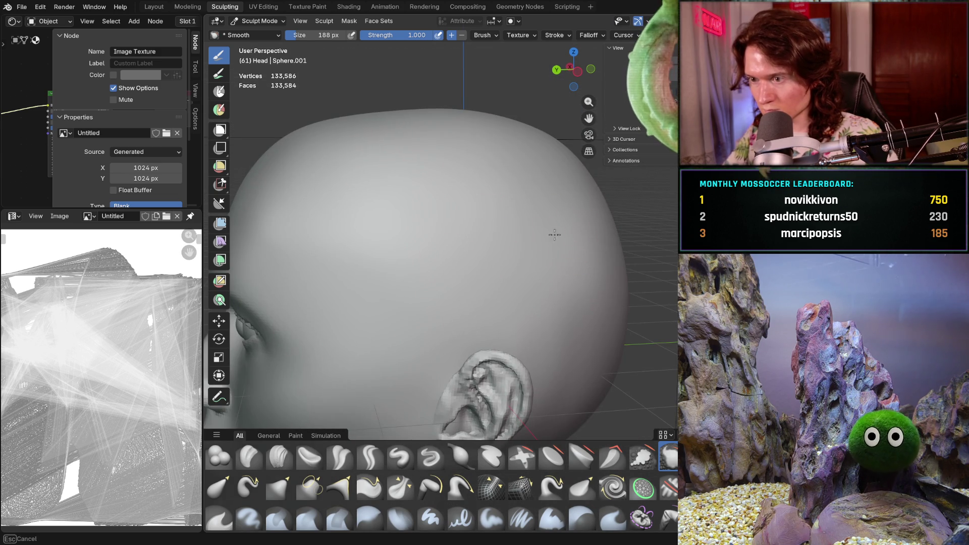
middle_click_drag(548, 285, 550, 286)
middle_click_drag(551, 389, 629, 366)
middle_click_drag(662, 282, 571, 329)
scroll(631, 308, "down", 3)
middle_click_drag(615, 301, 516, 247)
mouse_move(517, 248)
left_mouse_down()
mouse_move(529, 208)
mouse_move(519, 182)
left_mouse_up()
- Smooth the back of the head, the top of the skull and the crown into an egg shape
mouse_move(530, 324)
middle_mouse_down()
mouse_move(553, 319)
mouse_move(515, 341)
middle_mouse_up()
scroll(407, 281, "up", 2)
left_click_drag(406, 281, 402, 315)
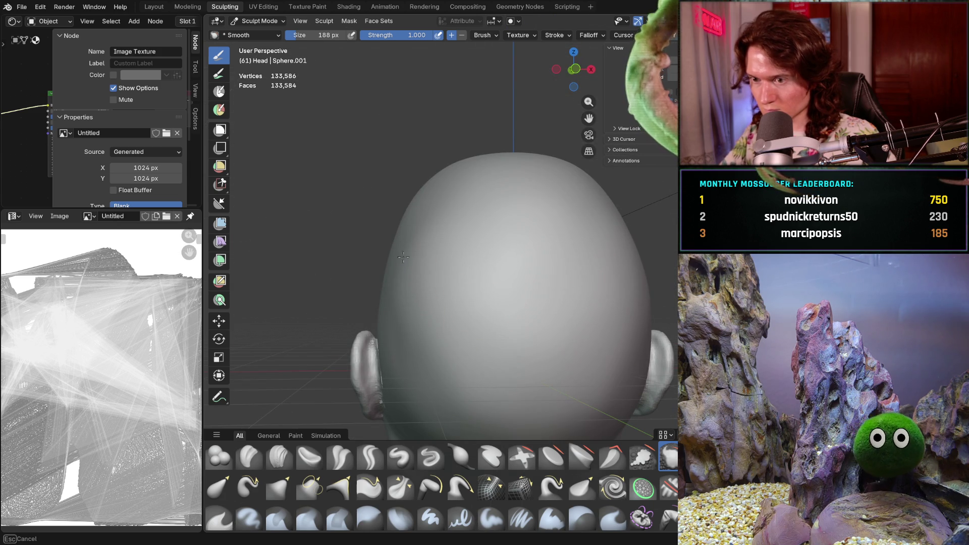
left_click_drag(394, 273, 396, 272)
middle_click_drag(396, 272, 432, 261)
left_click_drag(473, 371, 498, 369)
mouse_move(455, 304)
left_mouse_down()
mouse_move(414, 255)
mouse_move(371, 319)
left_mouse_up()
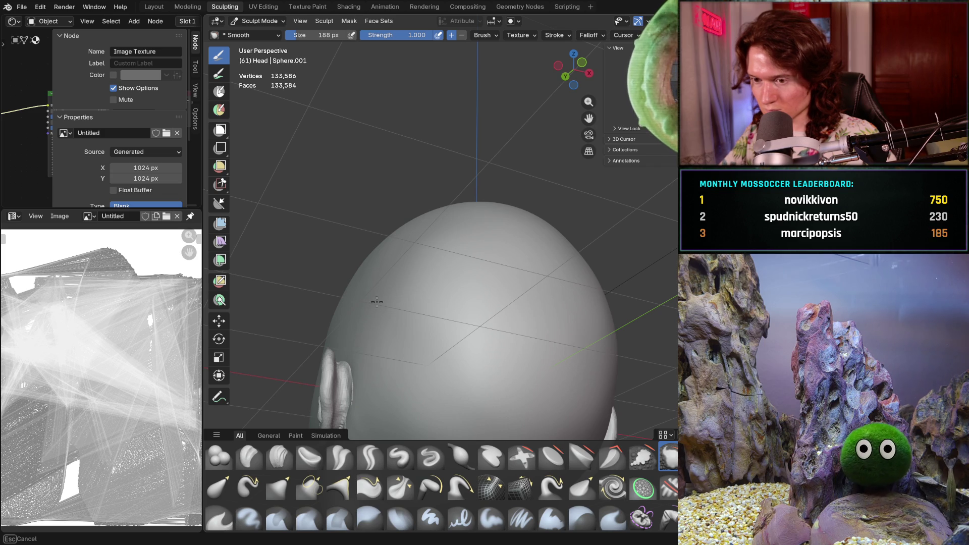
left_click_drag(503, 367, 503, 364)
middle_click_drag(503, 363, 507, 274)
left_click_drag(506, 274, 490, 241)
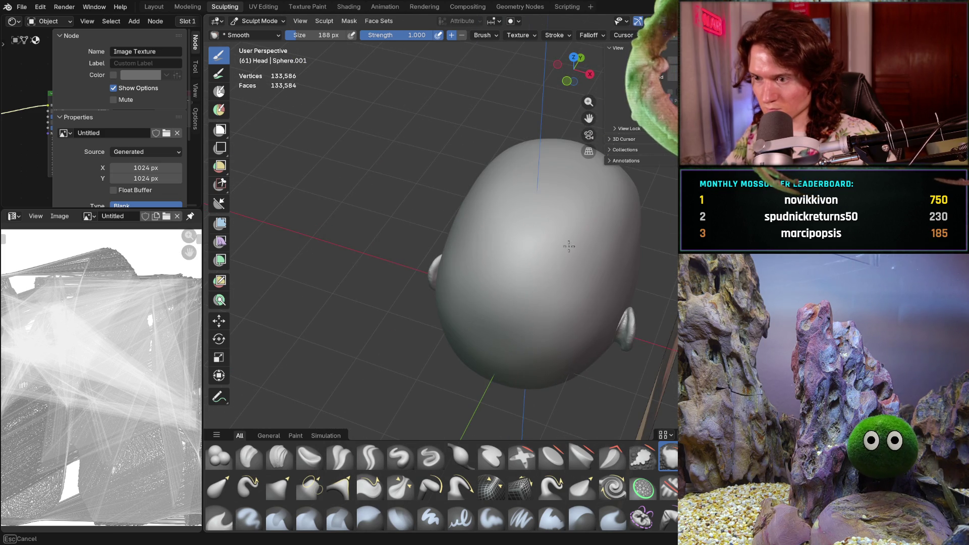
- Smooth the skull surface near the brow, the temple and down across the forehead
mouse_move(539, 329)
middle_mouse_down()
mouse_move(543, 279)
mouse_move(366, 277)
mouse_move(318, 296)
middle_mouse_up()
scroll(318, 296, "up", 6)
mouse_move(363, 255)
left_mouse_down()
mouse_move(308, 256)
mouse_move(335, 256)
left_mouse_up()
scroll(335, 255, "down", 5)
middle_click_drag(336, 256, 353, 270)
scroll(384, 238, "up", 4)
left_click_drag(384, 239, 399, 239)
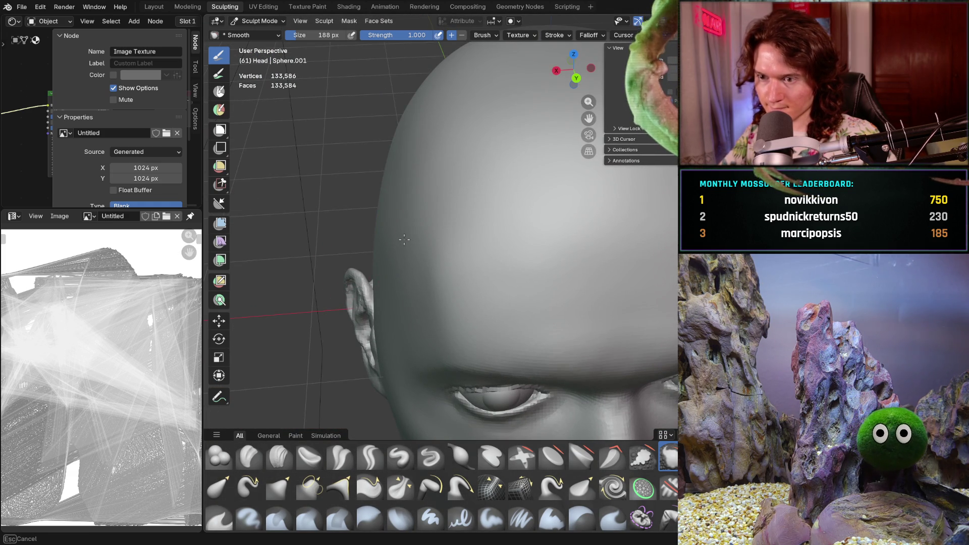
left_click_drag(422, 142, 400, 204)
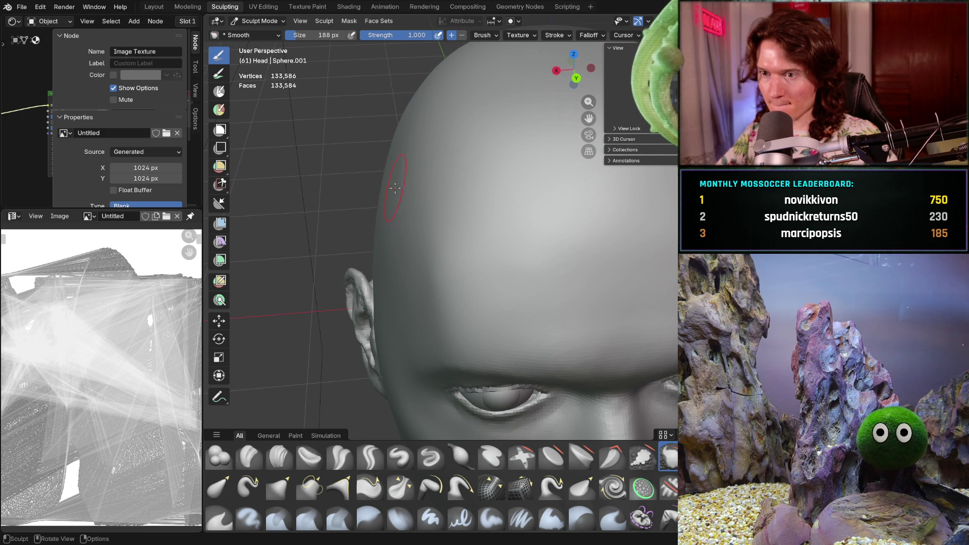
middle_click_drag(427, 102, 433, 99)
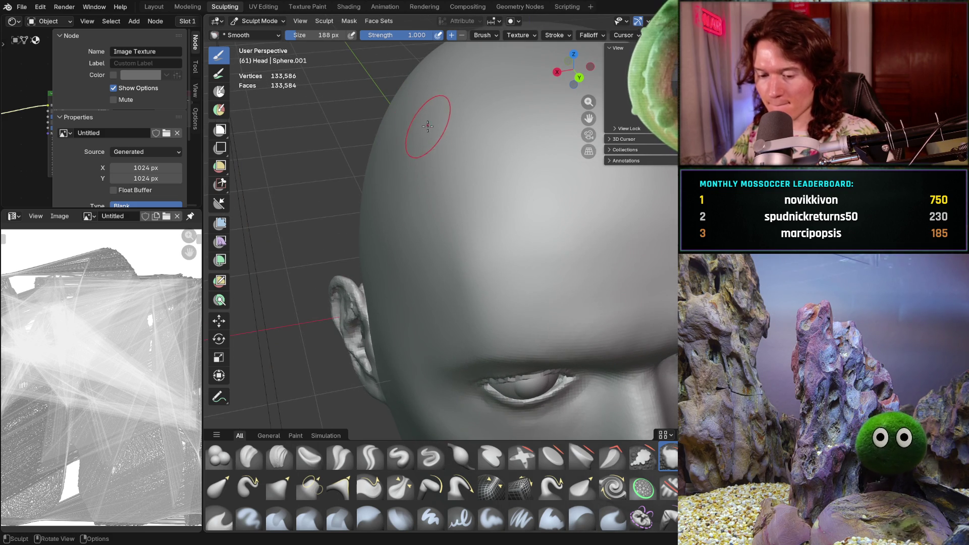
- Enlarge the brush to 348 px and finish smoothing the forehead and the areas beside it
key("f")
left_click_drag(407, 147, 401, 165)
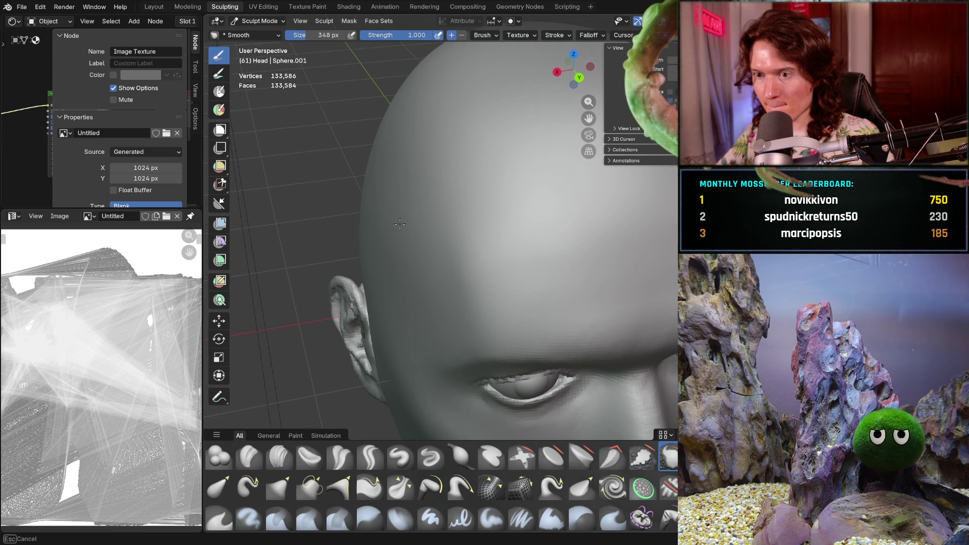
left_click_drag(414, 209, 409, 244)
left_click_drag(388, 164, 422, 169)
left_click_drag(530, 194, 545, 207)
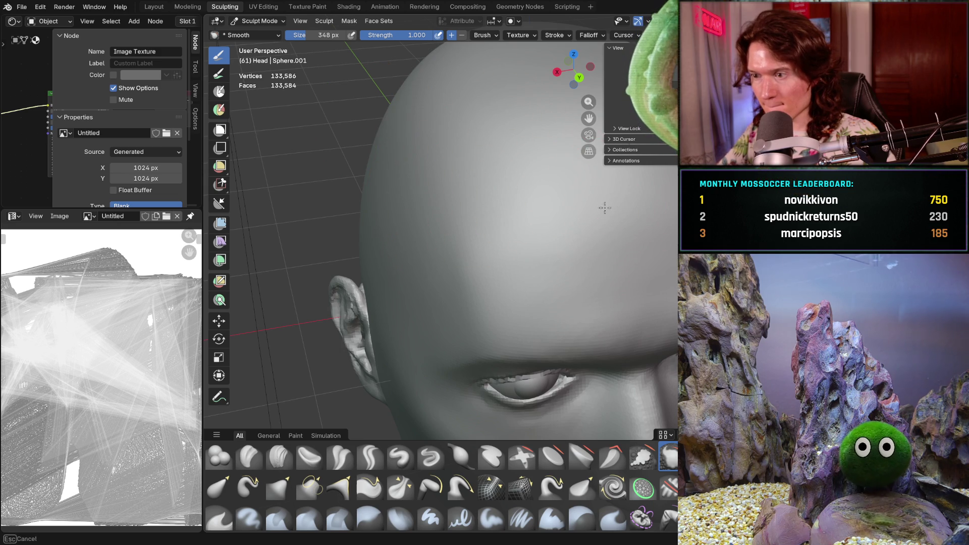
mouse_move(638, 206)
middle_mouse_down()
mouse_move(622, 190)
mouse_move(493, 195)
middle_mouse_up()
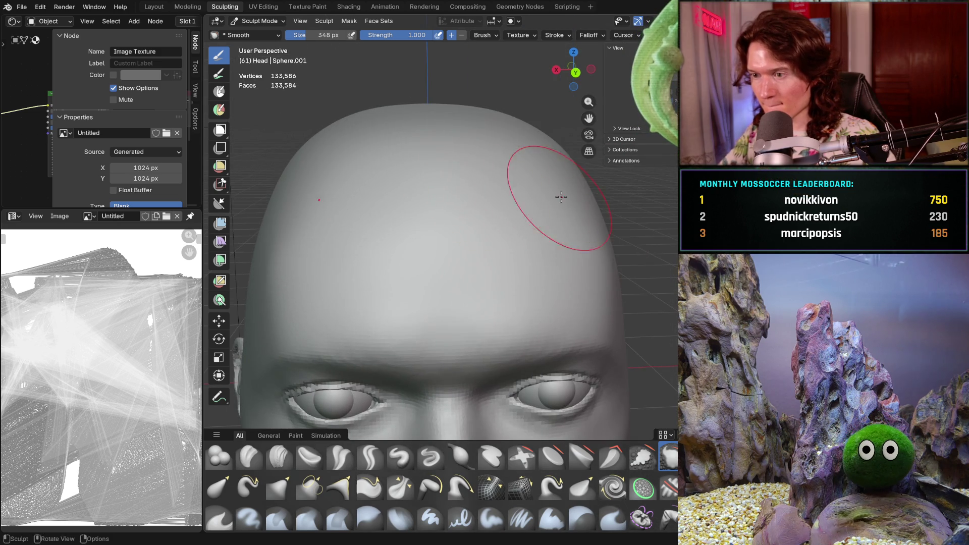
mouse_move(616, 195)
middle_mouse_down()
mouse_move(608, 199)
mouse_move(670, 237)
middle_mouse_up()
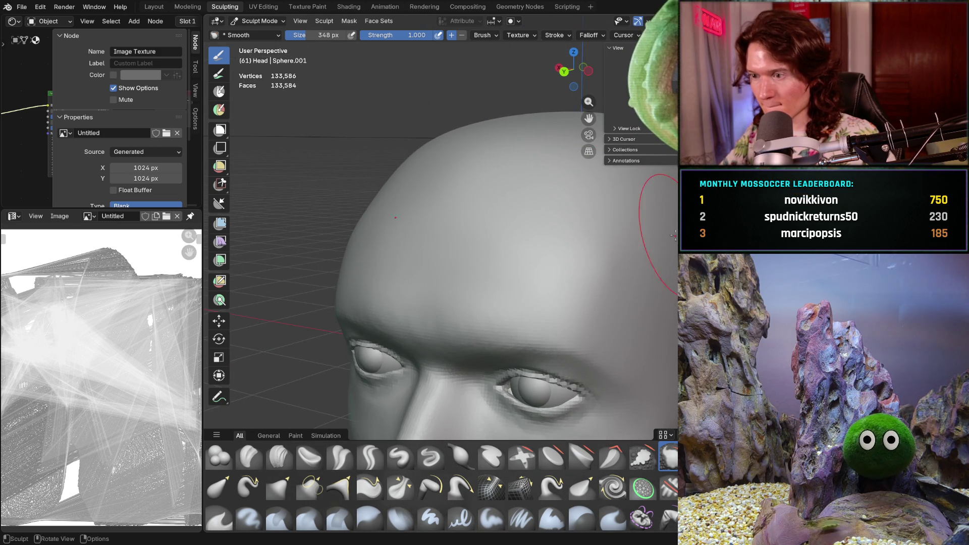
scroll(432, 186, "down", 5)
middle_click_drag(433, 186, 499, 205)
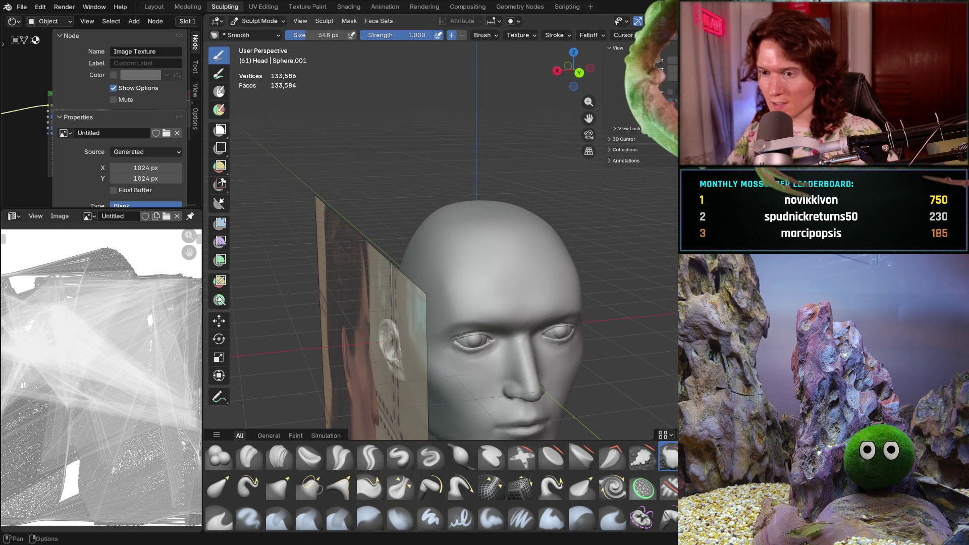
- Bring the hair mesh back with Ctrl+Z and view the head's side profile
key("ctrl+z")
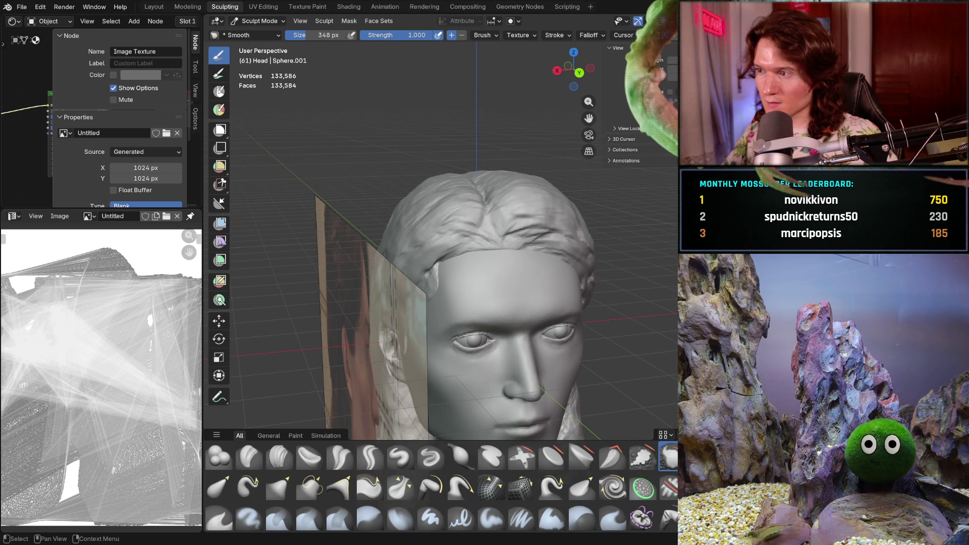
mouse_move(555, 253)
middle_mouse_down()
mouse_move(574, 266)
mouse_move(515, 279)
mouse_move(418, 327)
mouse_move(389, 325)
mouse_move(416, 346)
middle_mouse_up()
scroll(515, 279, "up", 6)
middle_click_drag(519, 280, 560, 318)
scroll(535, 293, "down", 5)
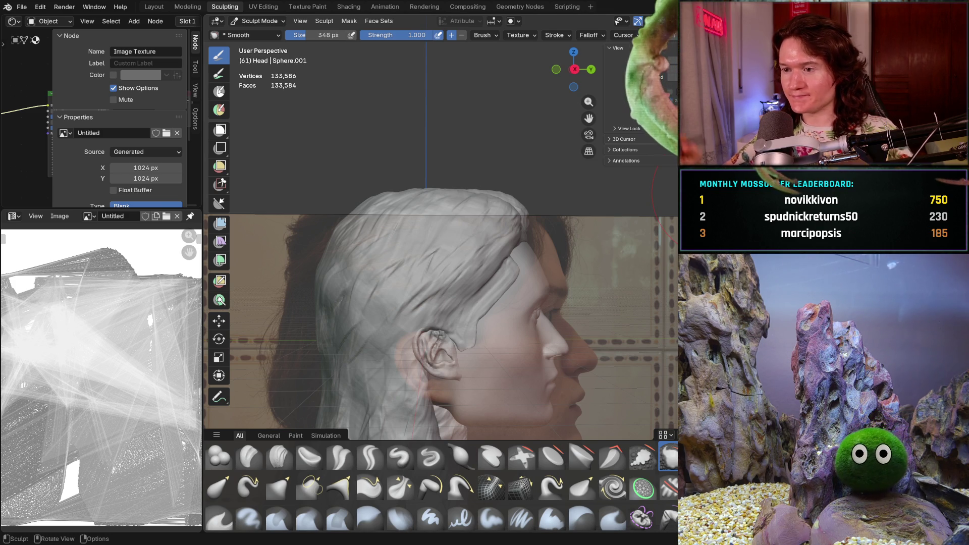
- Orbit to a front view and zoom to compare the haired head with the reference
mouse_move(445, 234)
middle_mouse_down()
mouse_move(384, 263)
mouse_move(555, 272)
mouse_move(495, 281)
mouse_move(489, 270)
mouse_move(525, 278)
mouse_move(480, 291)
mouse_move(489, 273)
middle_mouse_up()
scroll(437, 260, "down", 3)
scroll(564, 273, "down", 1)
scroll(563, 273, "up", 4)
scroll(492, 278, "up", 3)
scroll(490, 273, "up", 3)
scroll(525, 277, "down", 3)
scroll(480, 291, "up", 2)
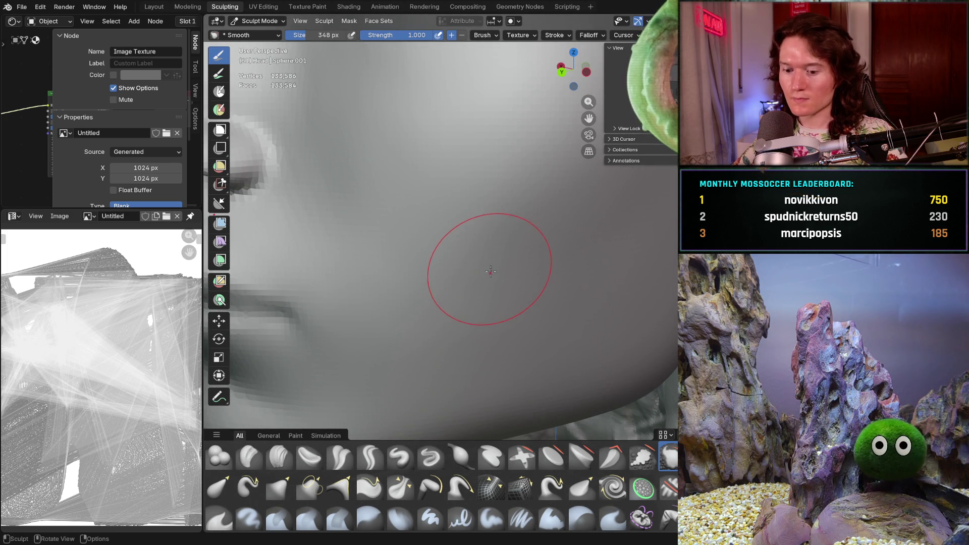
- Set the sculpt brush to 180 px size and 0.584 strength
key("f")
left_click(478, 284)
scroll(478, 284, "down", 4)
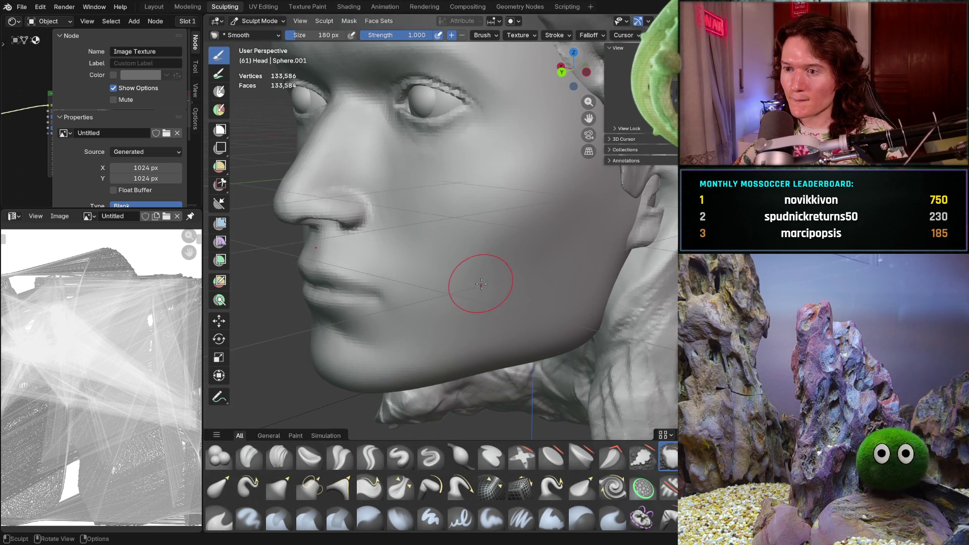
key("shift+f")
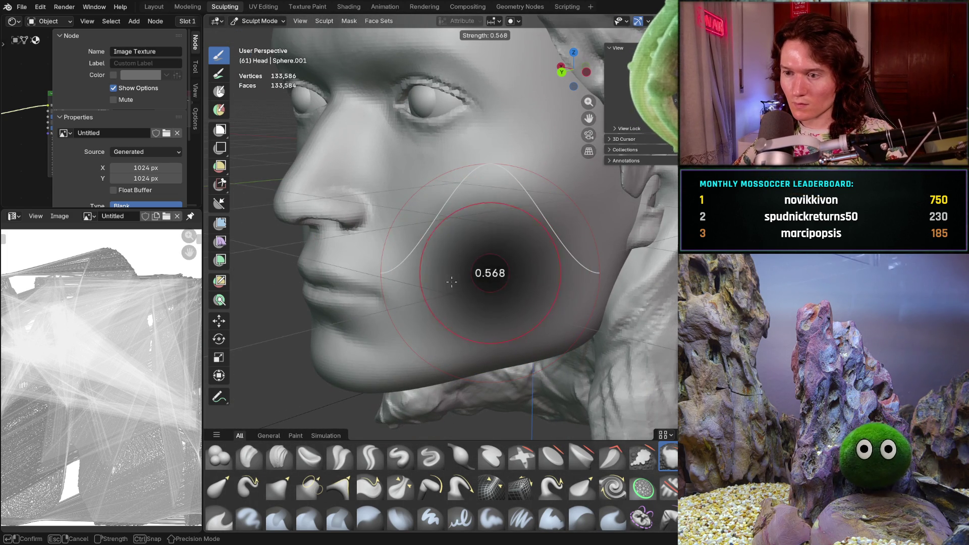
left_click(465, 264)
scroll(476, 247, "up", 6)
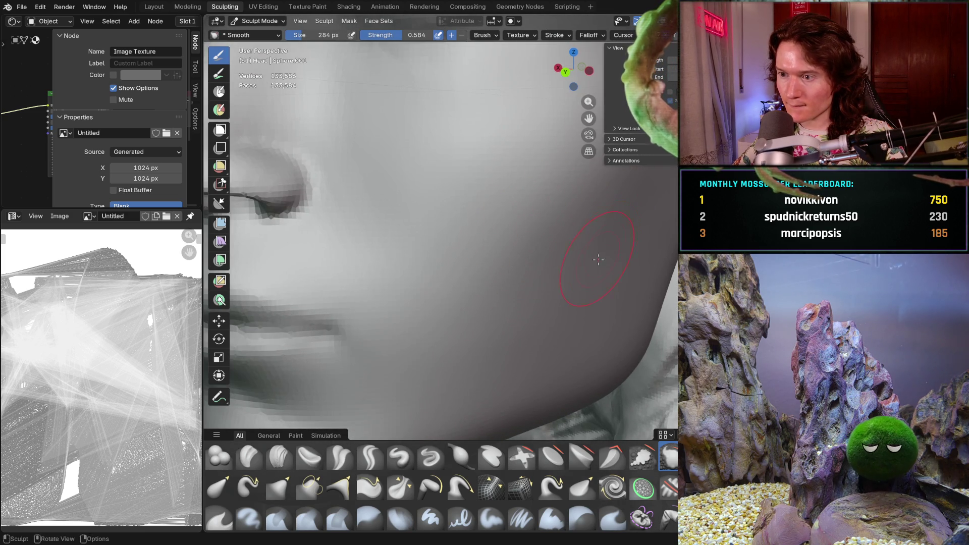
scroll(597, 261, "down", 5)
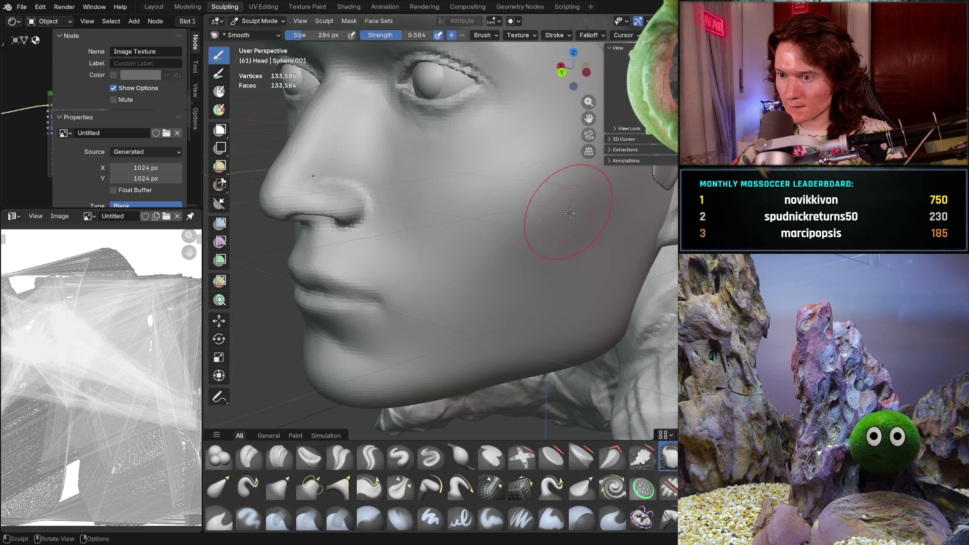
scroll(569, 236, "down", 4)
- Orbit to front views of the face, cheek and eye to inspect them
mouse_move(537, 206)
middle_mouse_down()
mouse_move(580, 276)
mouse_move(558, 277)
middle_mouse_up()
scroll(581, 276, "up", 2)
scroll(514, 246, "up", 3)
mouse_move(514, 246)
middle_mouse_down()
mouse_move(493, 253)
mouse_move(450, 243)
middle_mouse_up()
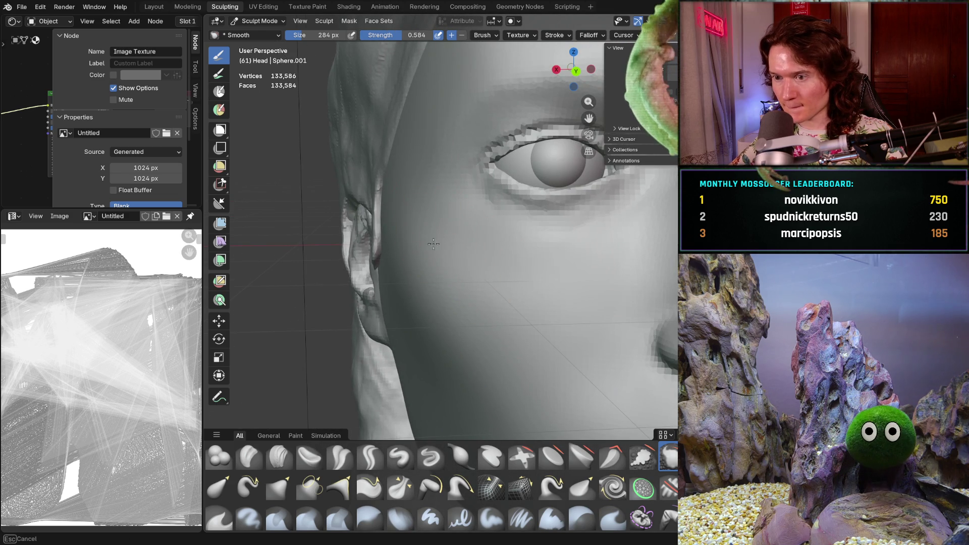
middle_click_drag(396, 197, 484, 251)
scroll(560, 259, "down", 8)
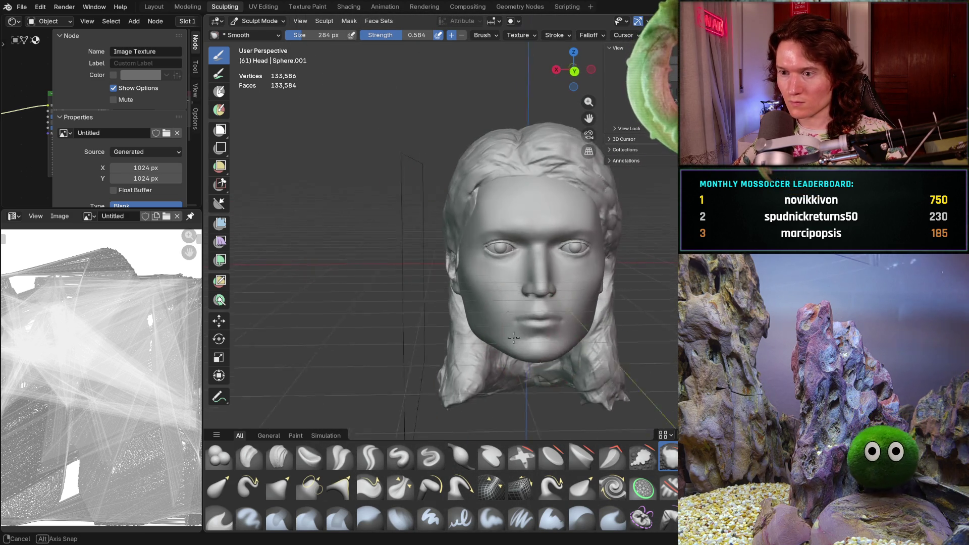
scroll(521, 339, "up", 4)
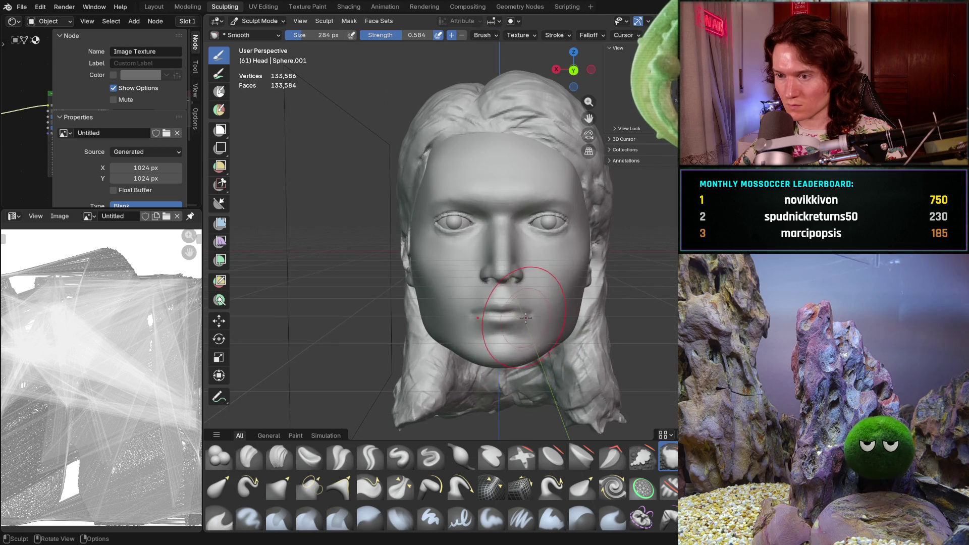
scroll(566, 322, "down", 3)
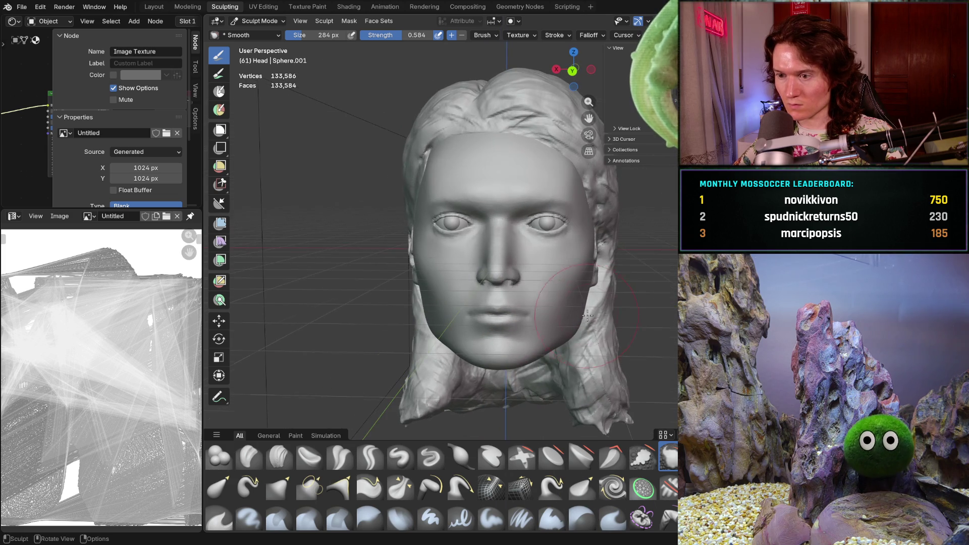
- Check the head's profile and underside of the chin against the reference photo
mouse_move(640, 317)
middle_mouse_down()
mouse_move(765, 319)
mouse_move(655, 316)
mouse_move(555, 333)
mouse_move(471, 371)
mouse_move(527, 279)
middle_mouse_up()
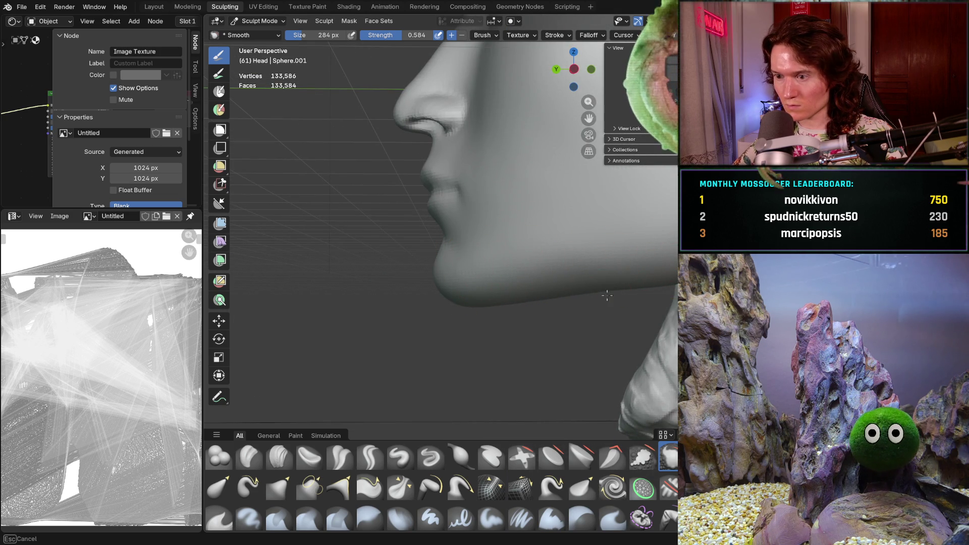
middle_click_drag(601, 297, 529, 366)
key("b")
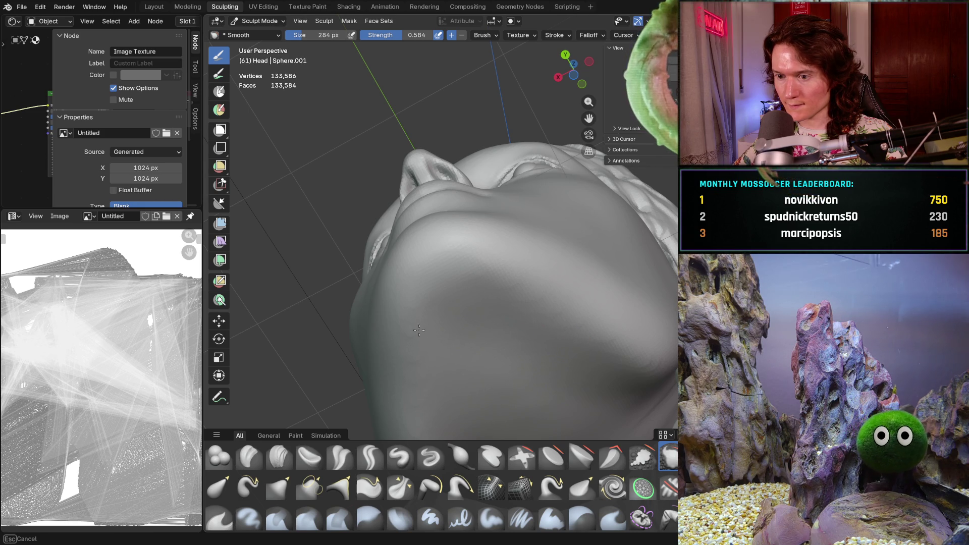
mouse_move(544, 322)
middle_mouse_down()
mouse_move(529, 359)
mouse_move(441, 336)
middle_mouse_up()
mouse_move(448, 303)
middle_mouse_down()
mouse_move(498, 249)
mouse_move(639, 260)
middle_mouse_up()
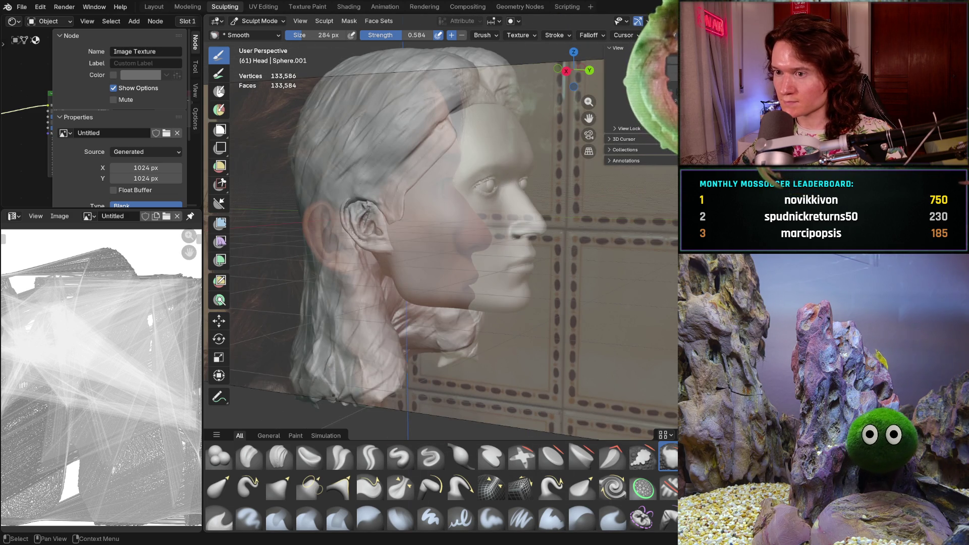
- Hide the hair mesh with H and inspect the bald head's surface up to the forehead
key("h")
mouse_move(455, 194)
middle_mouse_down("ctrl")
mouse_move(487, 236)
mouse_move(495, 281)
mouse_move(404, 303)
mouse_move(416, 273)
middle_mouse_up("ctrl")
scroll(401, 303, "up", 5)
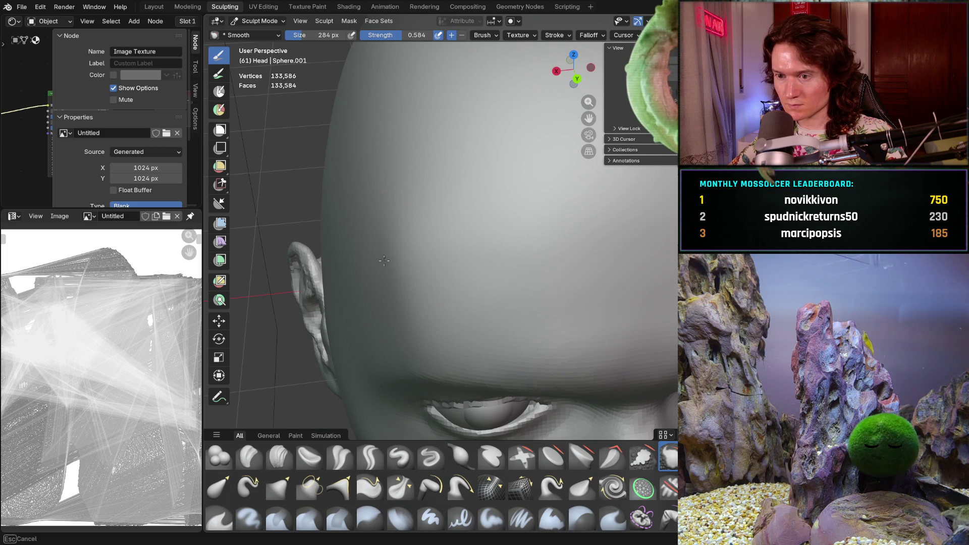
mouse_move(443, 168)
middle_mouse_down()
mouse_move(443, 155)
mouse_move(420, 167)
middle_mouse_up()
middle_click_drag(349, 295, 392, 239)
mouse_move(373, 283)
middle_mouse_down()
mouse_move(335, 320)
mouse_move(323, 353)
middle_mouse_up()
- Switch to the Clay Strips brush and shrink it to 142 px, framing the forehead
left_click(279, 455)
key("bracketleft")
key("bracketleft")
key("bracketleft")
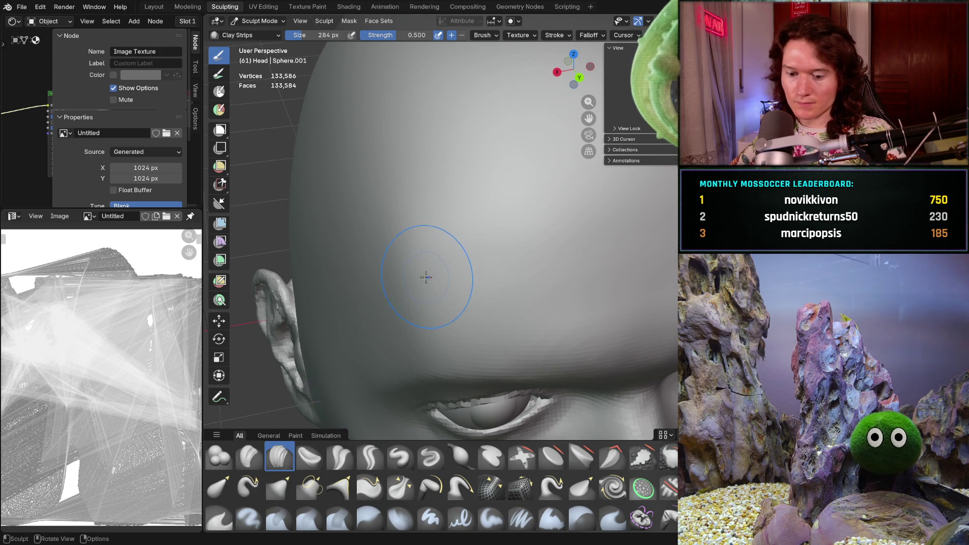
mouse_move(429, 242)
middle_mouse_down()
mouse_move(430, 262)
mouse_move(396, 266)
middle_mouse_up()
key("bracketleft")
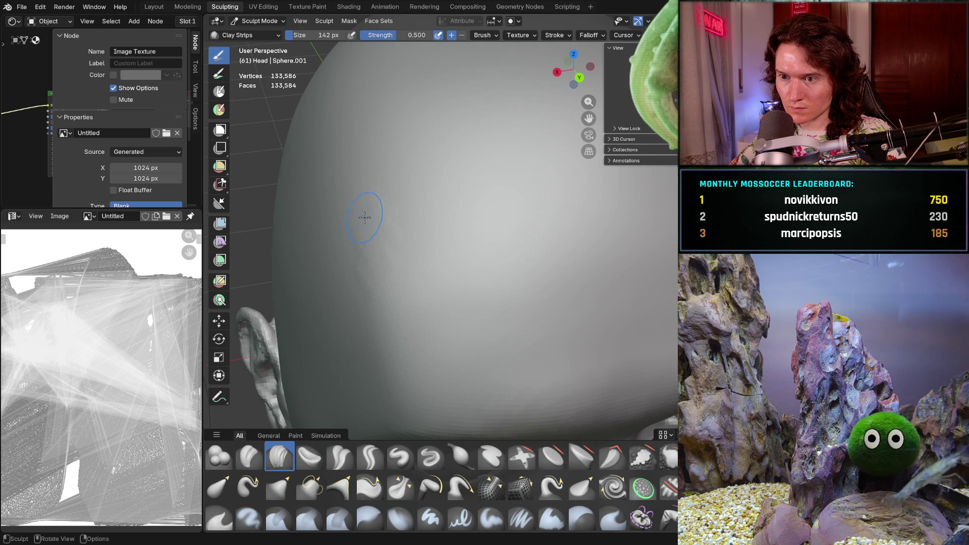
middle_click_drag(364, 212, 384, 208)
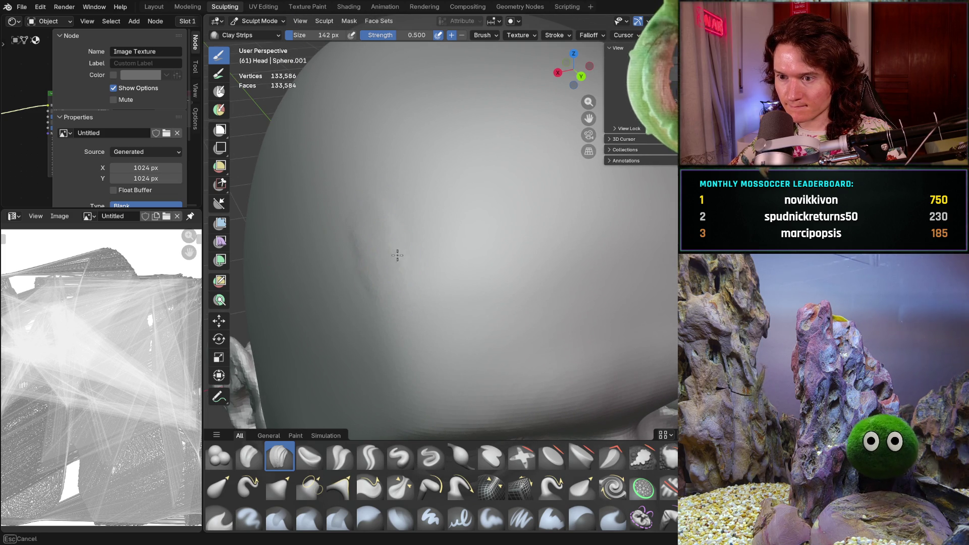
middle_click_drag(382, 232, 380, 204)
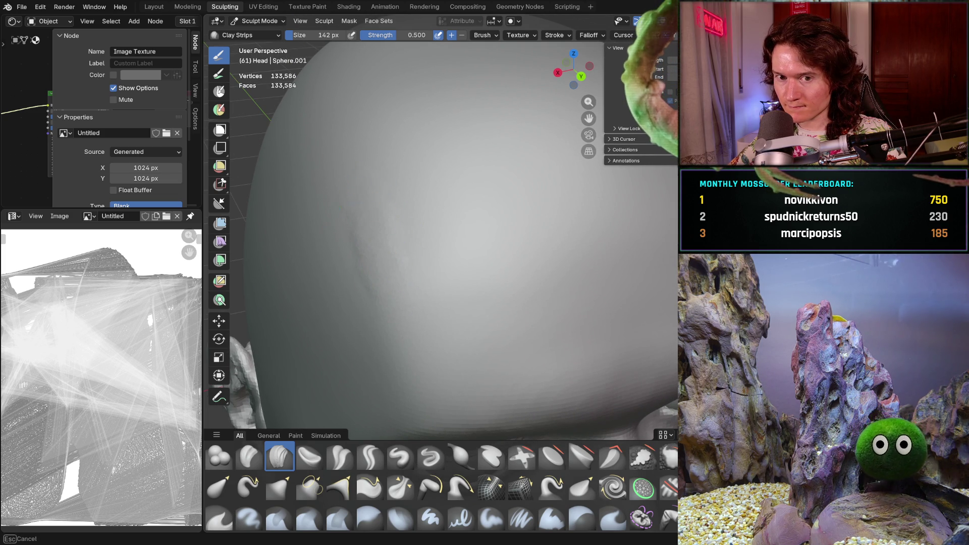
mouse_move(485, 189)
middle_mouse_down()
mouse_move(519, 165)
mouse_move(478, 158)
mouse_move(475, 201)
middle_mouse_up()
mouse_move(391, 190)
middle_mouse_down()
mouse_move(417, 190)
mouse_move(446, 214)
middle_mouse_up()
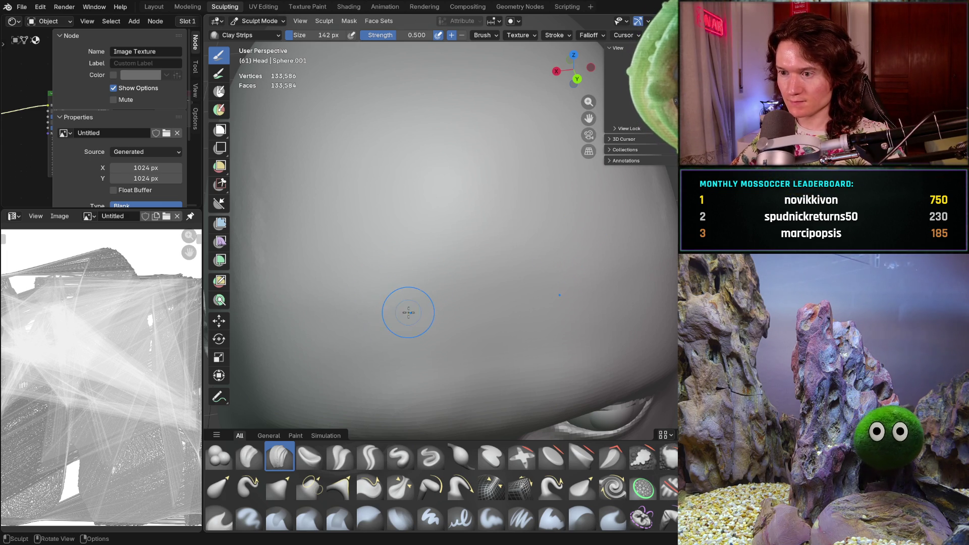
mouse_move(462, 277)
middle_mouse_down()
mouse_move(430, 220)
mouse_move(361, 244)
mouse_move(320, 225)
middle_mouse_up()
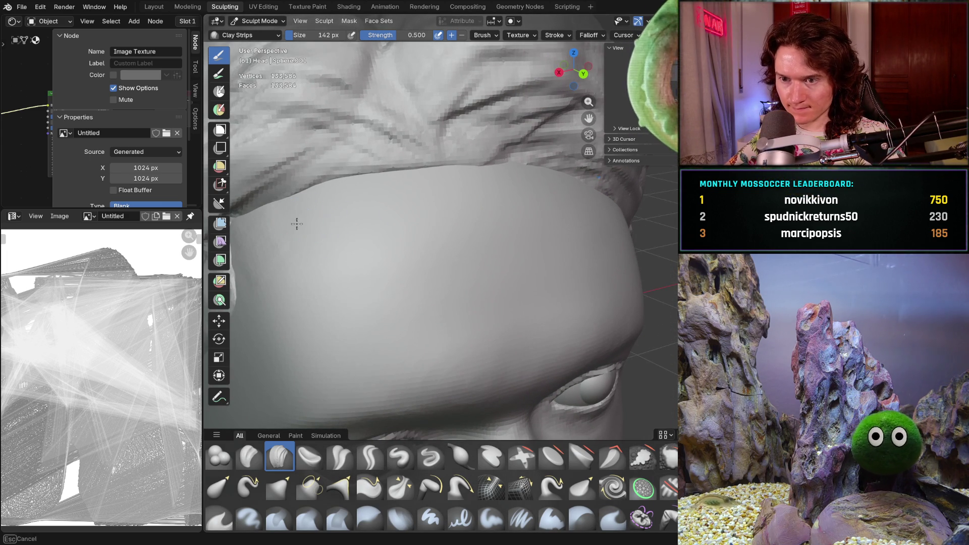
- Build up clay across the forehead just below the hairline
mouse_move(304, 217)
left_mouse_down()
mouse_move(373, 232)
mouse_move(494, 201)
mouse_move(429, 230)
left_mouse_up()
left_click_drag(309, 232, 284, 233)
mouse_move(412, 229)
left_mouse_down()
mouse_move(442, 240)
mouse_move(476, 213)
left_mouse_up()
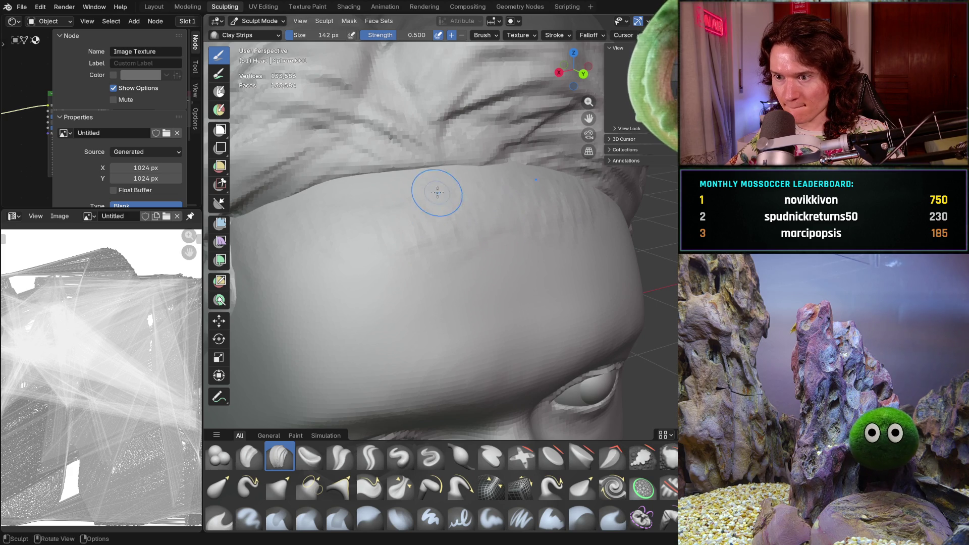
left_click_drag(388, 197, 343, 218)
mouse_move(398, 212)
middle_mouse_down()
mouse_move(489, 175)
mouse_move(353, 228)
middle_mouse_up()
left_click_drag(353, 227, 314, 215)
- Add clay strokes along the upper brow
middle_click_drag(298, 232, 286, 238)
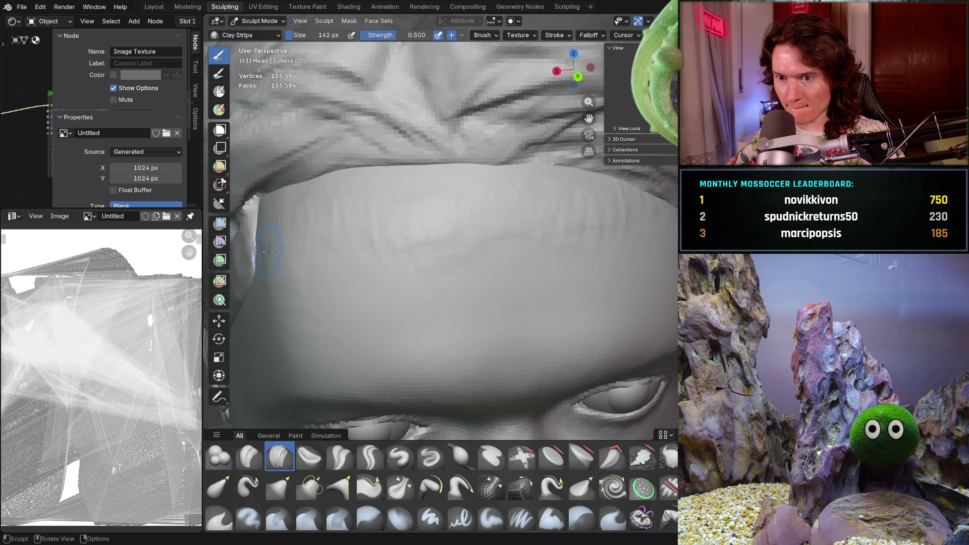
middle_click_drag(283, 227, 283, 227)
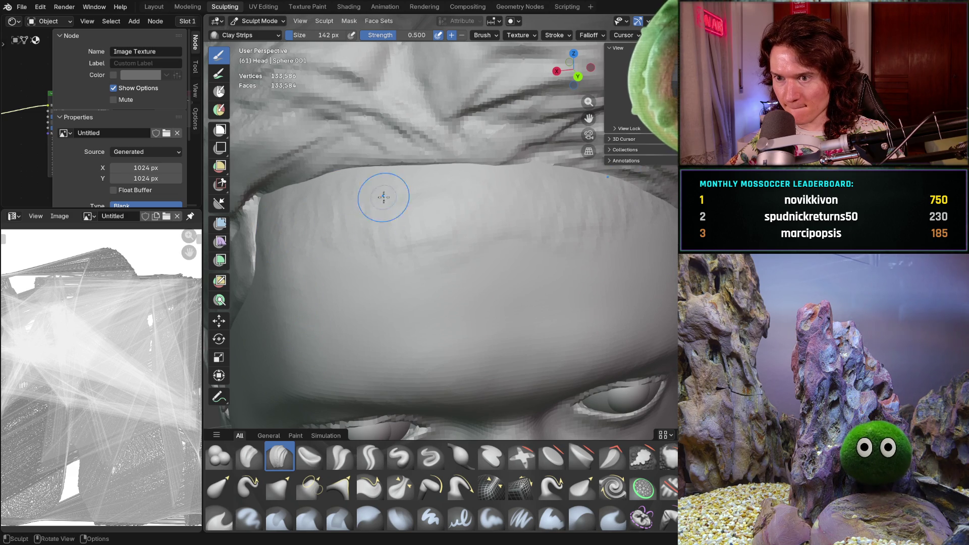
middle_click_drag(412, 237, 413, 238)
middle_click_drag(326, 248, 392, 264)
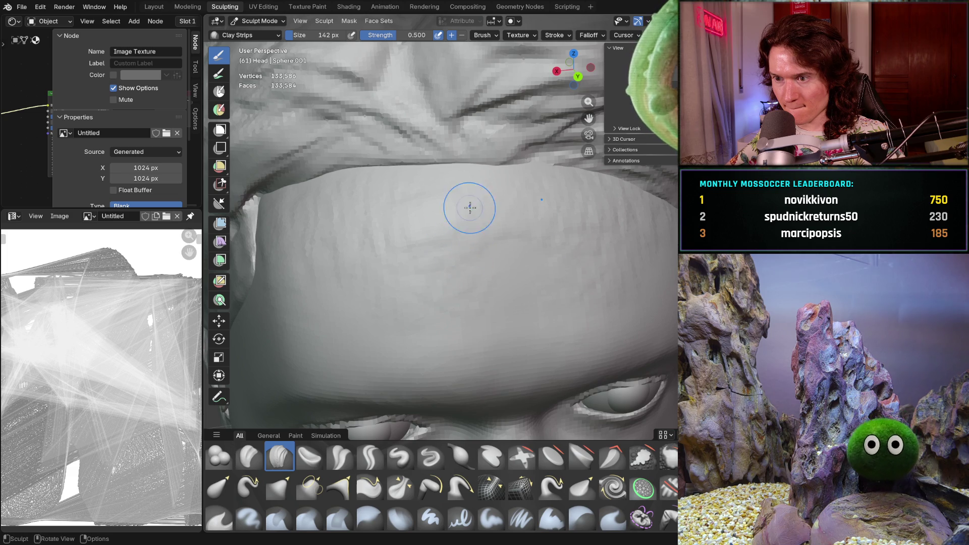
mouse_move(437, 200)
left_mouse_down()
mouse_move(416, 187)
mouse_move(399, 199)
left_mouse_up()
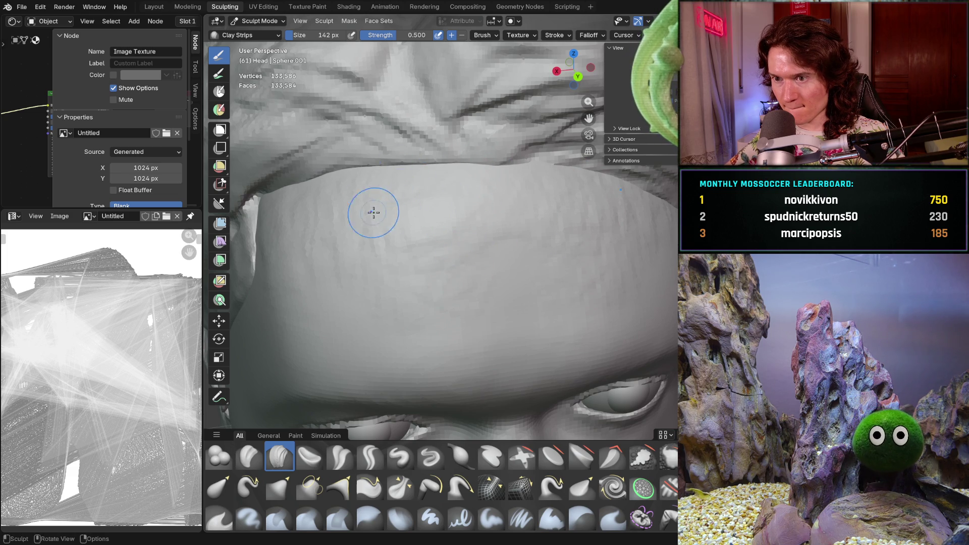
left_click_drag(333, 226, 378, 221)
mouse_move(425, 251)
middle_mouse_down()
mouse_move(454, 222)
mouse_move(505, 202)
mouse_move(560, 208)
middle_mouse_up()
left_click_drag(535, 202, 468, 192)
left_click_drag(468, 192, 343, 212)
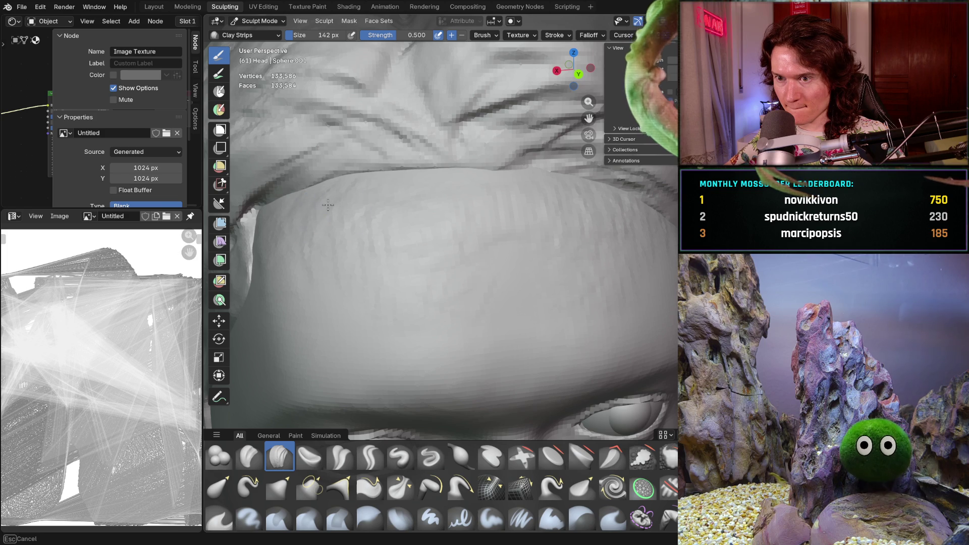
left_click_drag(527, 199, 324, 202)
- Hide the hair mesh to view the bald skull from the front
mouse_move(274, 214)
middle_mouse_down()
mouse_move(564, 149)
mouse_move(515, 199)
mouse_move(511, 192)
middle_mouse_up()
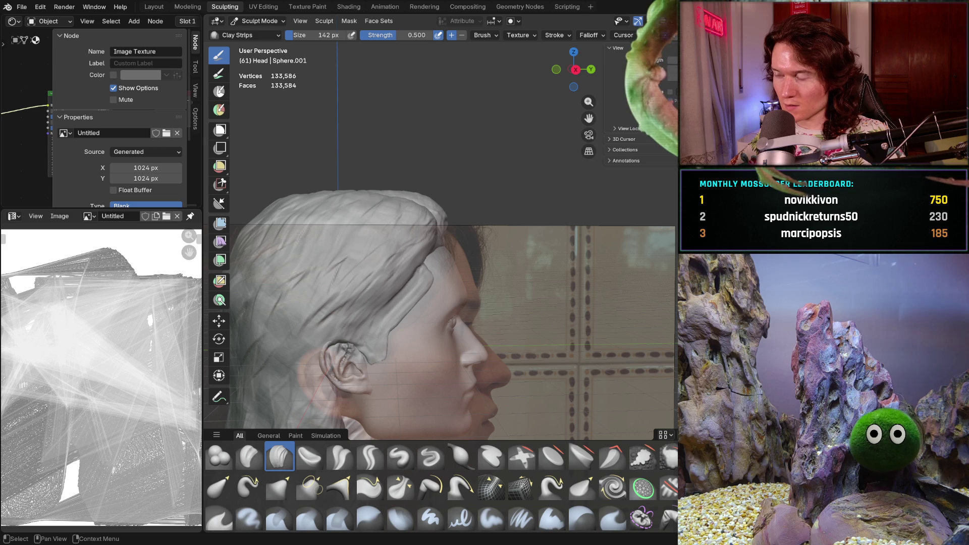
key("h")
middle_click_drag(511, 193, 475, 255)
scroll(457, 222, "up", 5)
- Smooth the side of the skull with a 312 px Smooth brush at 0.354 strength
key("shift")
key("f")
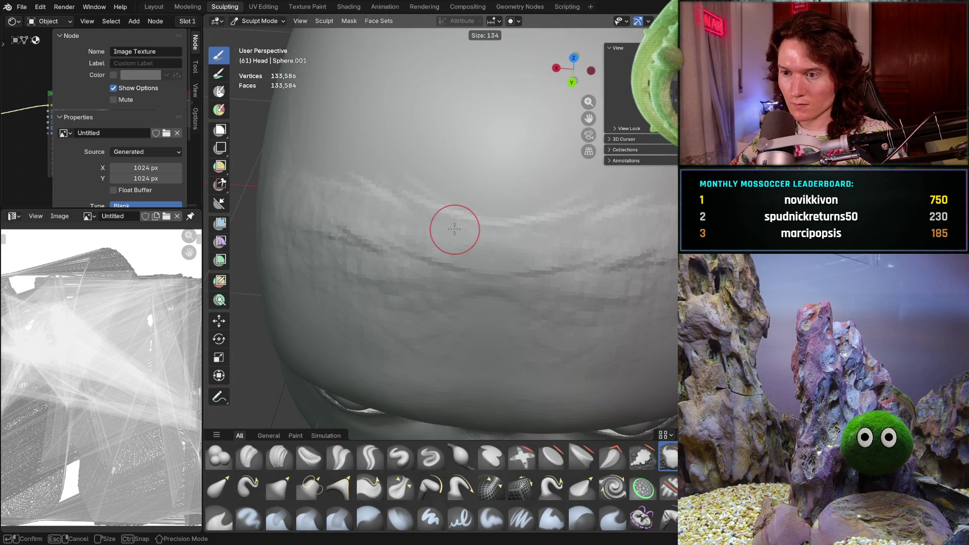
left_click(423, 197)
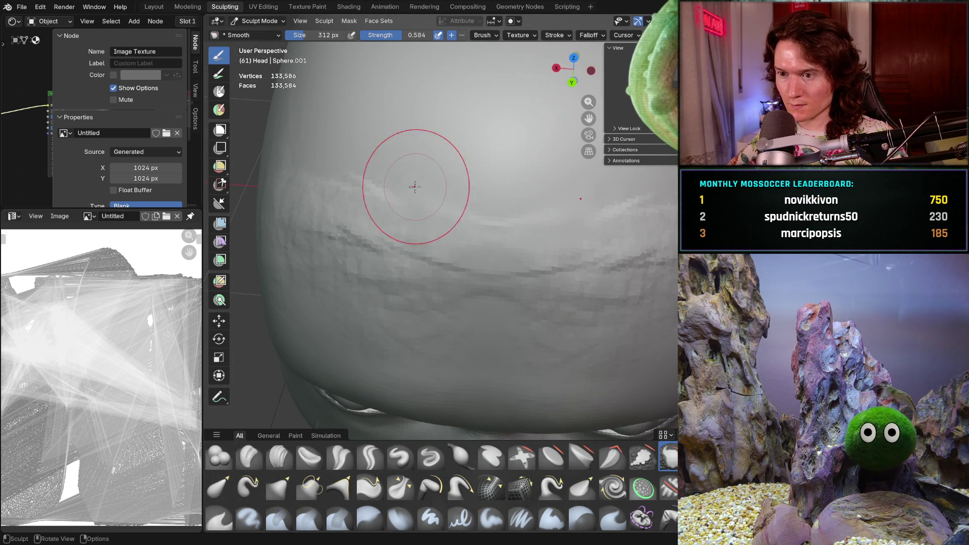
middle_click_drag(378, 184, 501, 205)
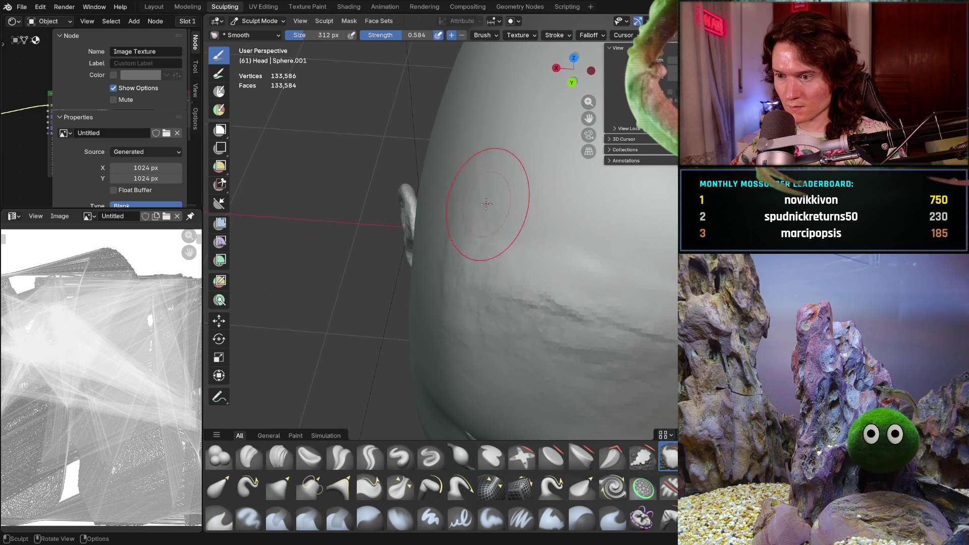
left_click_drag(502, 222, 486, 235, "shift")
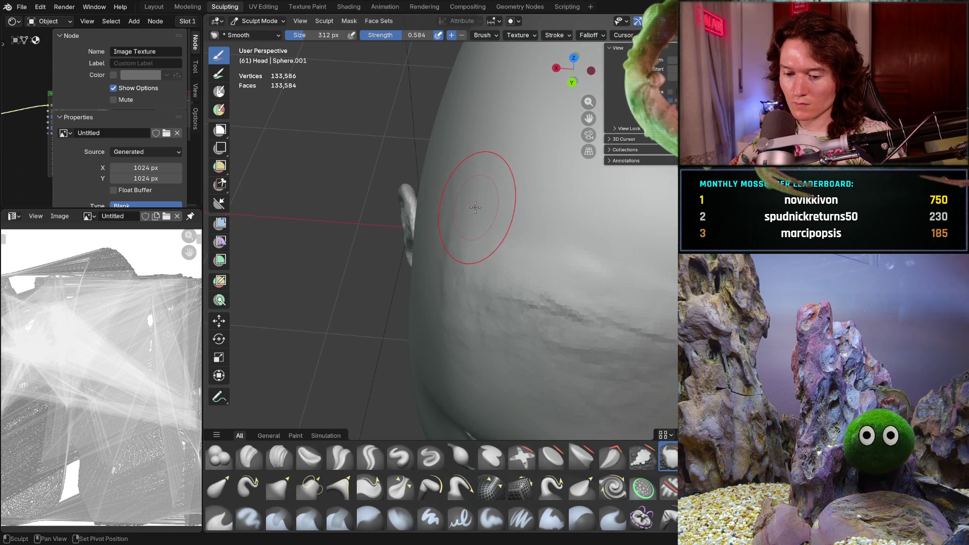
key("shift+f")
left_click(434, 202)
mouse_move(434, 202)
middle_mouse_down()
mouse_move(491, 254)
mouse_move(424, 218)
middle_mouse_up()
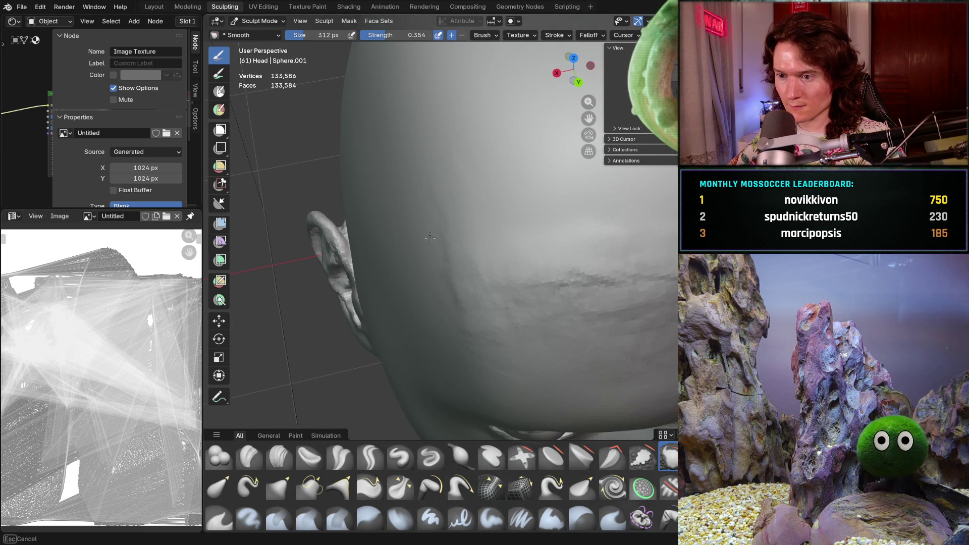
- Smooth the forehead and sides of the cranium while orbiting around the head
middle_click_drag(437, 262, 428, 204)
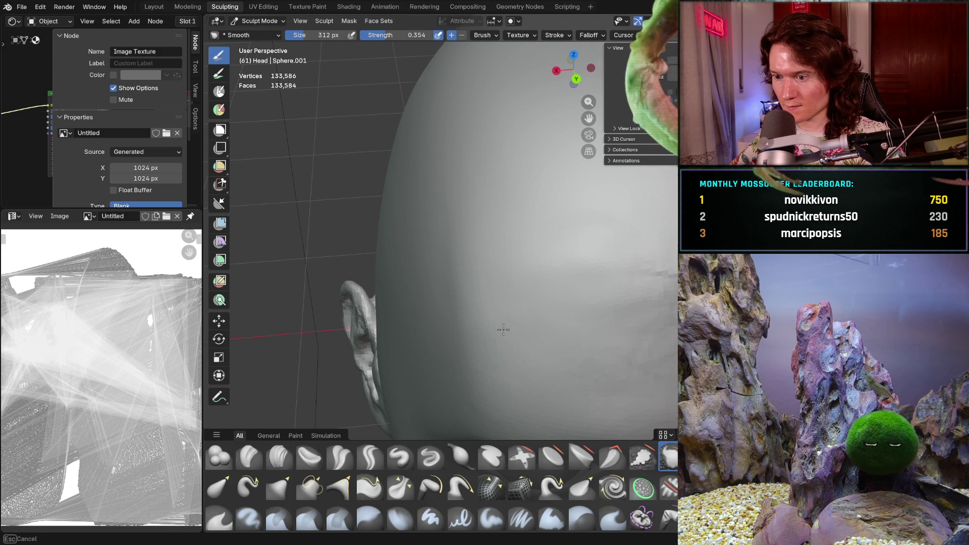
middle_click_drag(497, 303, 423, 185, "shift")
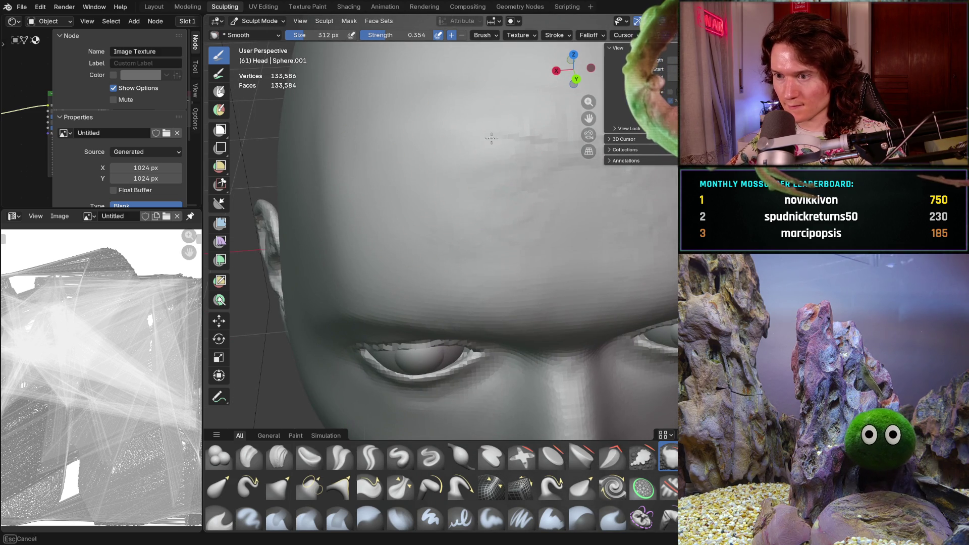
middle_click_drag(493, 129, 509, 162, "shift")
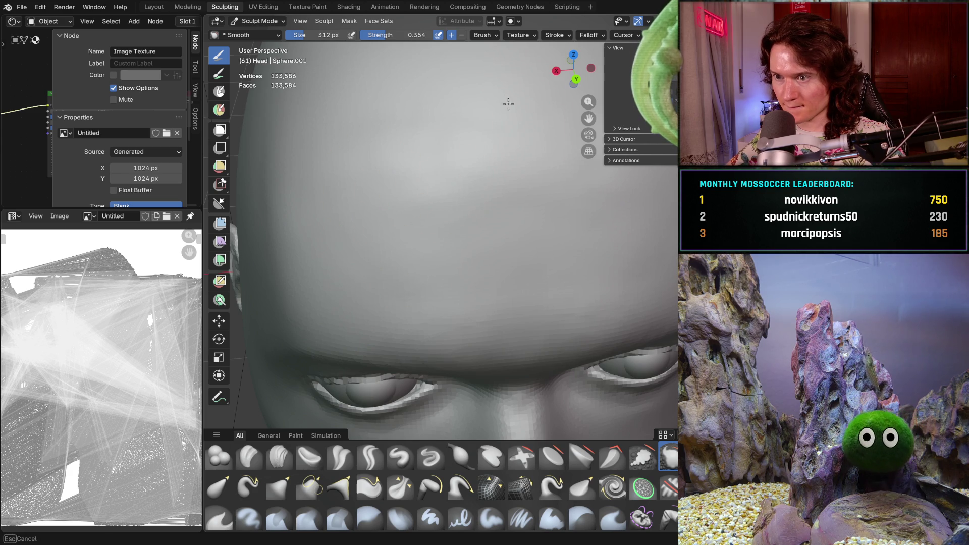
middle_click_drag(491, 223, 401, 209)
mouse_move(438, 254)
middle_mouse_down()
mouse_move(493, 264)
mouse_move(537, 290)
mouse_move(598, 259)
middle_mouse_up()
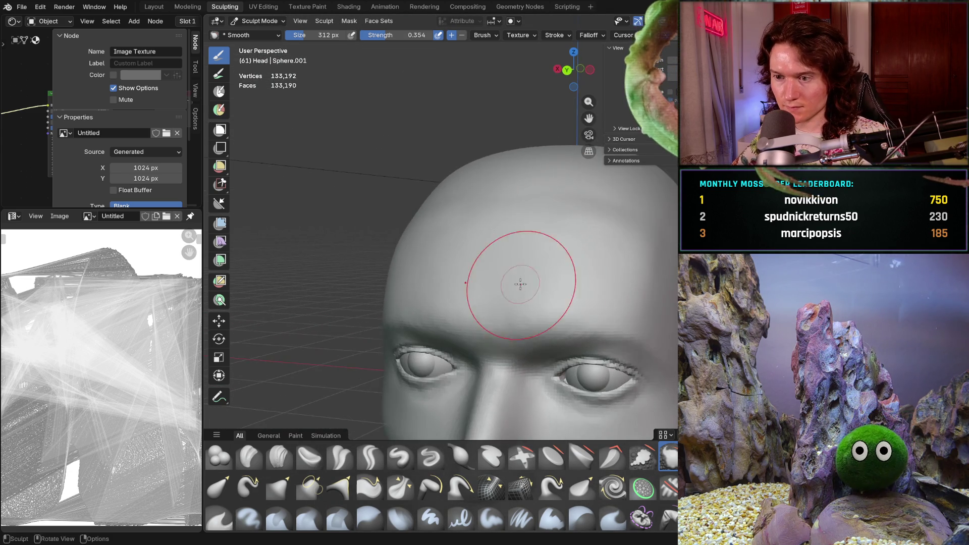
scroll(515, 275, "up", 5)
scroll(513, 289, "down", 3)
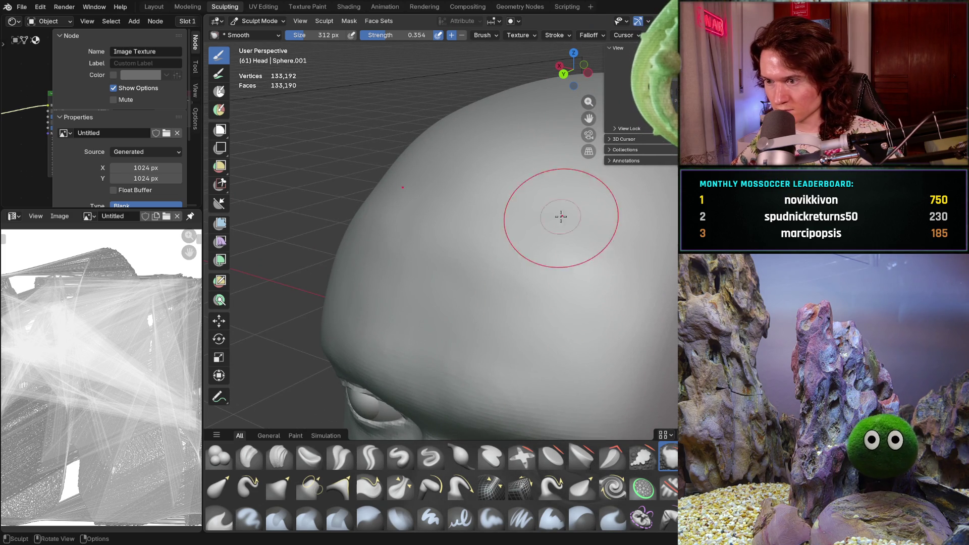
middle_click_drag(621, 253, 534, 215)
mouse_move(575, 264)
middle_mouse_down()
mouse_move(616, 271)
mouse_move(535, 237)
middle_mouse_up()
middle_click_drag(674, 285, 615, 258)
mouse_move(547, 226)
middle_mouse_down()
mouse_move(621, 238)
mouse_move(510, 316)
middle_mouse_up()
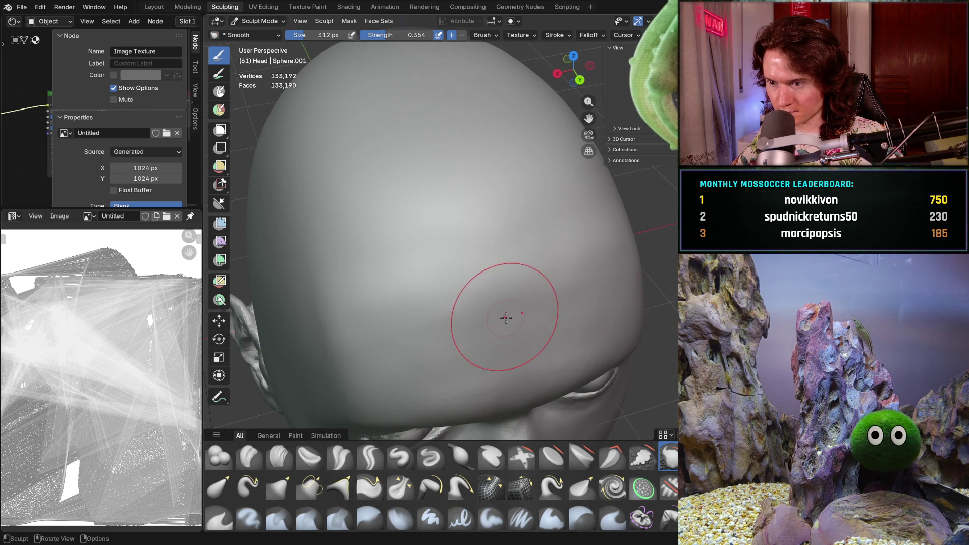
- Smooth the top of the skull and check its shape against the hair and reference photo
scroll(510, 316, "up", 5)
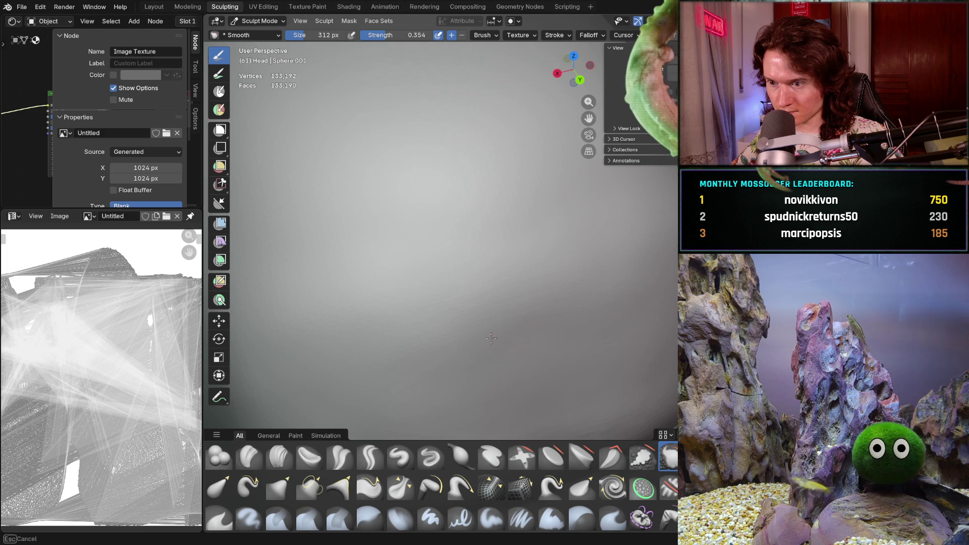
scroll(501, 333, "down", 2)
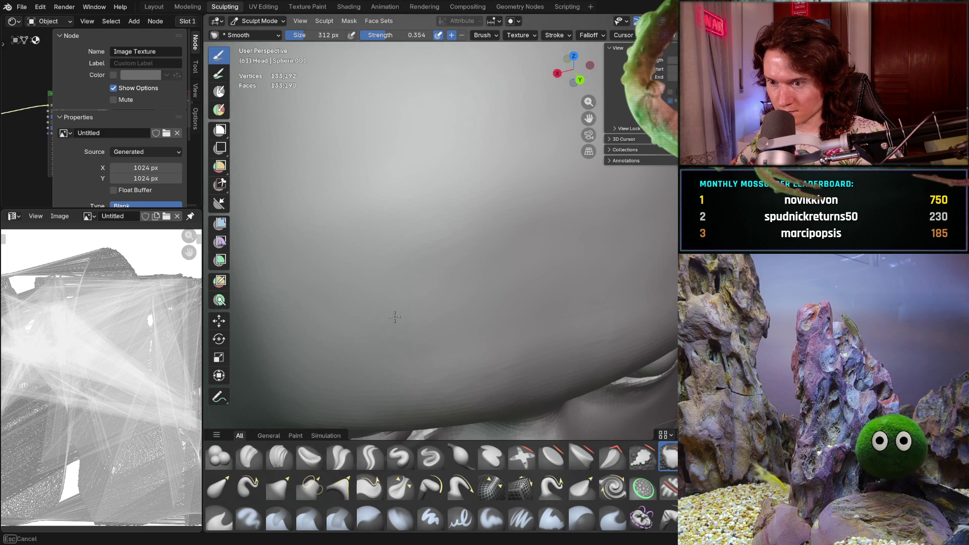
scroll(521, 227, "down", 5)
mouse_move(521, 227)
middle_mouse_down()
mouse_move(524, 246)
mouse_move(401, 238)
mouse_move(331, 297)
mouse_move(368, 270)
mouse_move(346, 206)
mouse_move(384, 282)
middle_mouse_up()
scroll(368, 271, "up", 8)
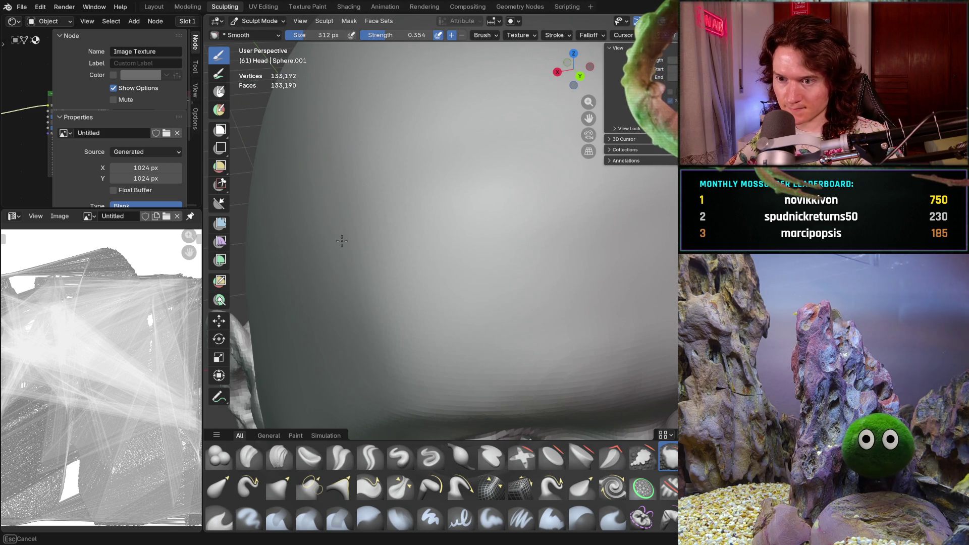
middle_click_drag(380, 234, 394, 263, "ctrl")
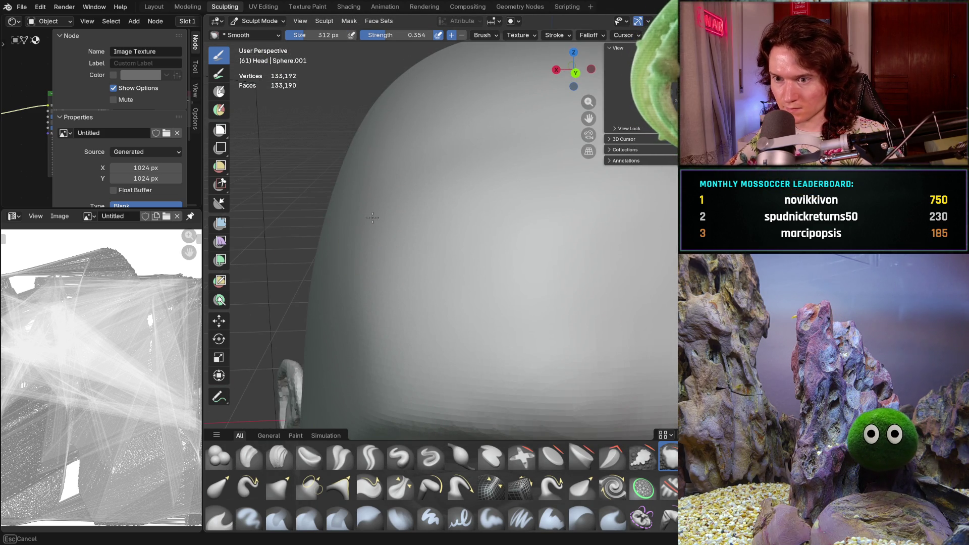
mouse_move(383, 325)
middle_mouse_down("ctrl")
mouse_move(430, 237)
mouse_move(420, 234)
mouse_move(374, 260)
middle_mouse_up("ctrl")
scroll(389, 247, "up", 4)
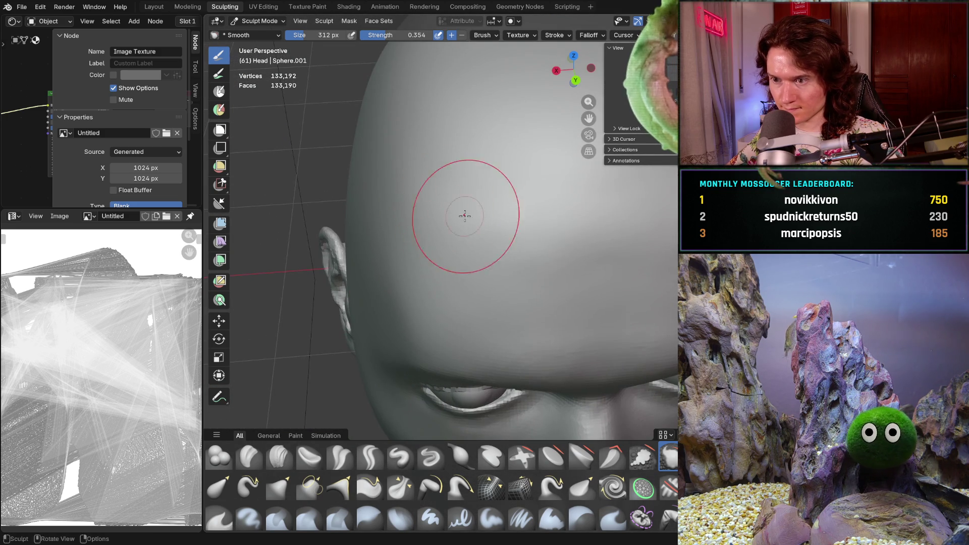
middle_click_drag(546, 246, 498, 215)
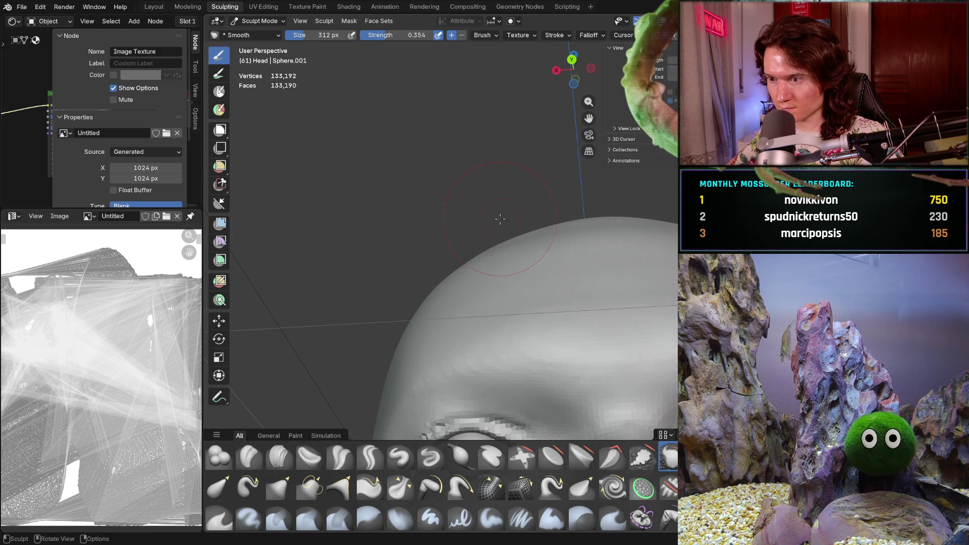
middle_click_drag(524, 255, 529, 256)
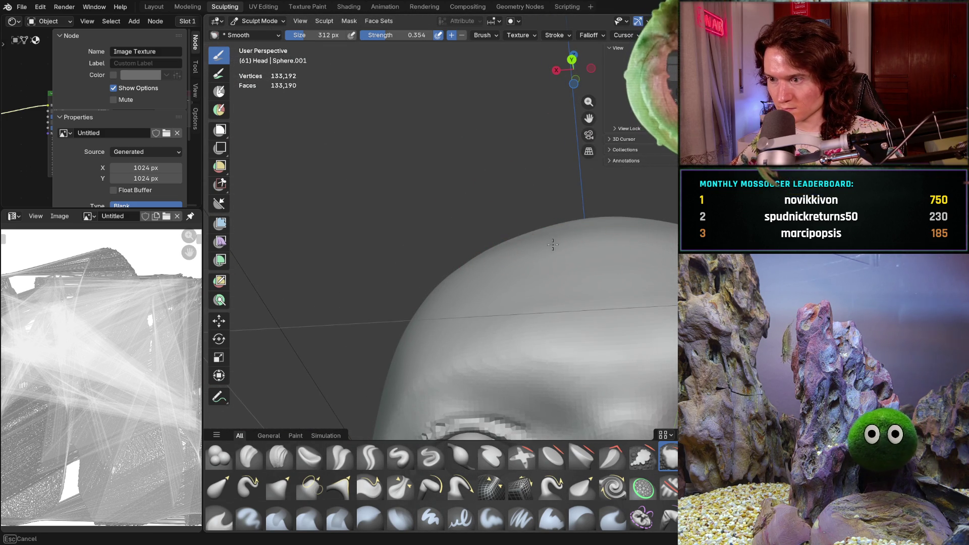
mouse_move(437, 275)
middle_mouse_down()
mouse_move(485, 243)
mouse_move(491, 263)
mouse_move(623, 268)
mouse_move(613, 281)
mouse_move(508, 264)
mouse_move(545, 261)
mouse_move(567, 297)
mouse_move(579, 266)
mouse_move(582, 301)
middle_mouse_up()
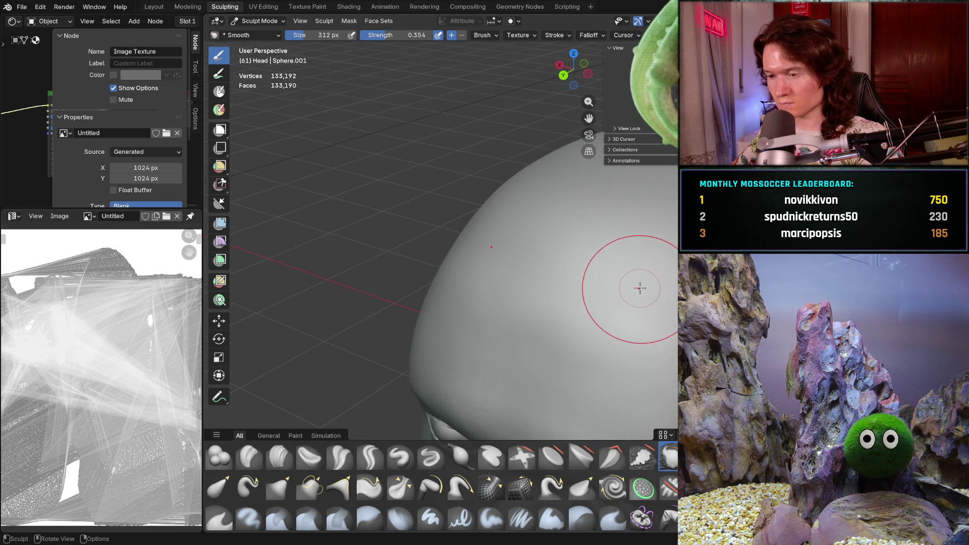
mouse_move(601, 320)
middle_mouse_down()
mouse_move(506, 294)
mouse_move(515, 288)
mouse_move(498, 274)
mouse_move(656, 199)
mouse_move(601, 269)
mouse_move(550, 243)
mouse_move(550, 283)
middle_mouse_up()
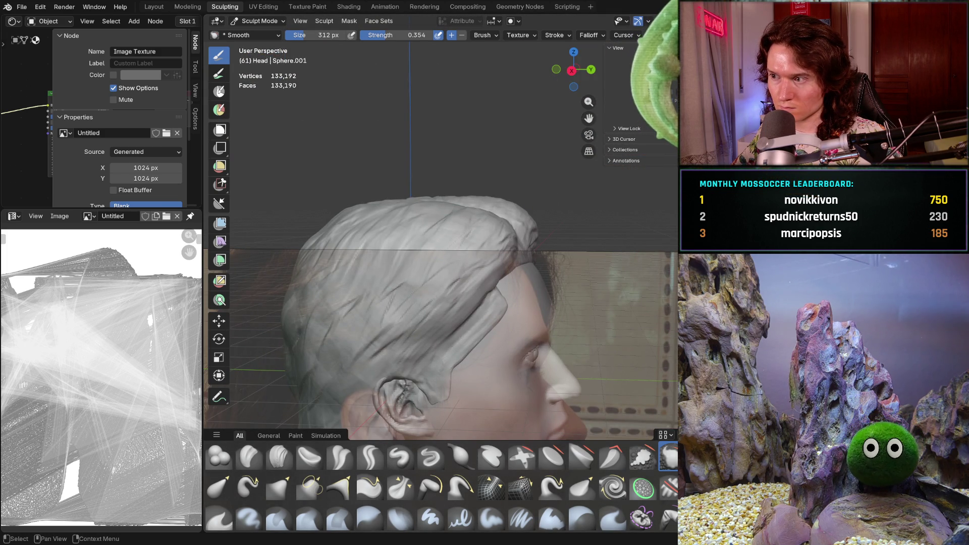
- Hide the hair mesh and set the Smooth brush strength to 1.000
key("ctrl+z")
mouse_move(364, 338)
middle_mouse_down("ctrl")
mouse_move(363, 313)
mouse_move(353, 333)
mouse_move(363, 338)
middle_mouse_up("ctrl")
middle_click_drag(378, 281, 406, 269)
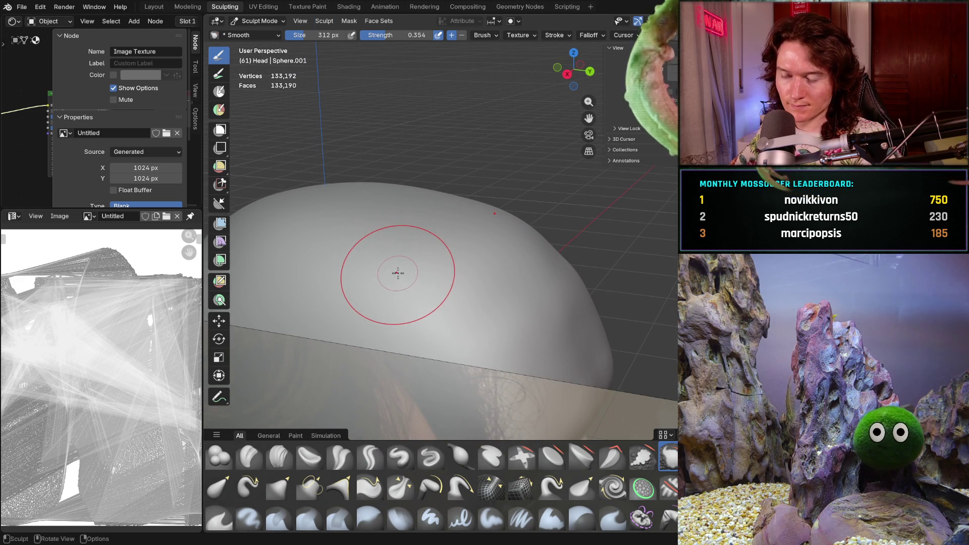
key("shift+f")
left_click(504, 249)
- Smooth the bald cranium at full strength, working from the sides over the skull top
mouse_move(505, 249)
middle_mouse_down()
mouse_move(436, 265)
mouse_move(469, 241)
middle_mouse_up()
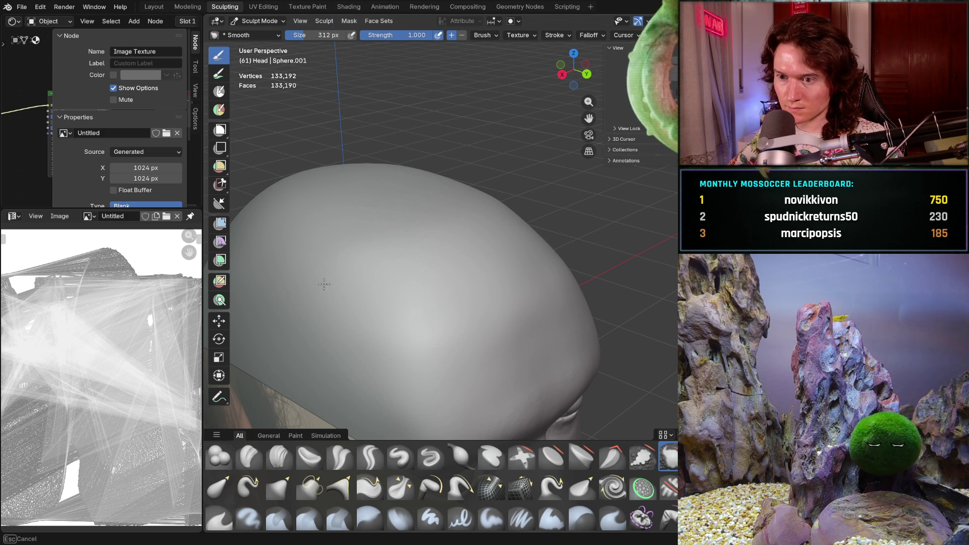
mouse_move(406, 246)
middle_mouse_down()
mouse_move(410, 216)
mouse_move(430, 254)
mouse_move(361, 235)
middle_mouse_up()
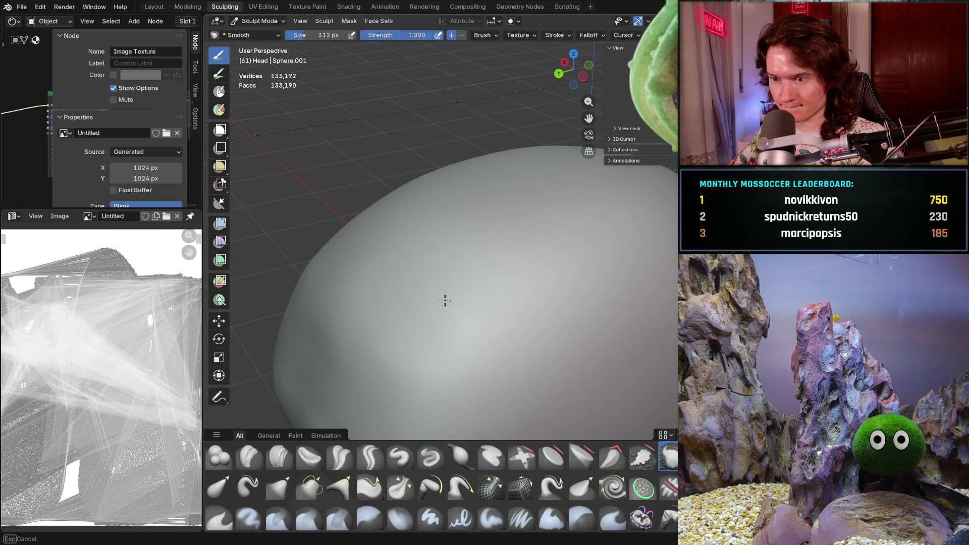
middle_click_drag(530, 265, 551, 293)
mouse_move(524, 330)
middle_mouse_down()
mouse_move(612, 249)
mouse_move(547, 428)
mouse_move(559, 317)
mouse_move(519, 286)
middle_mouse_up()
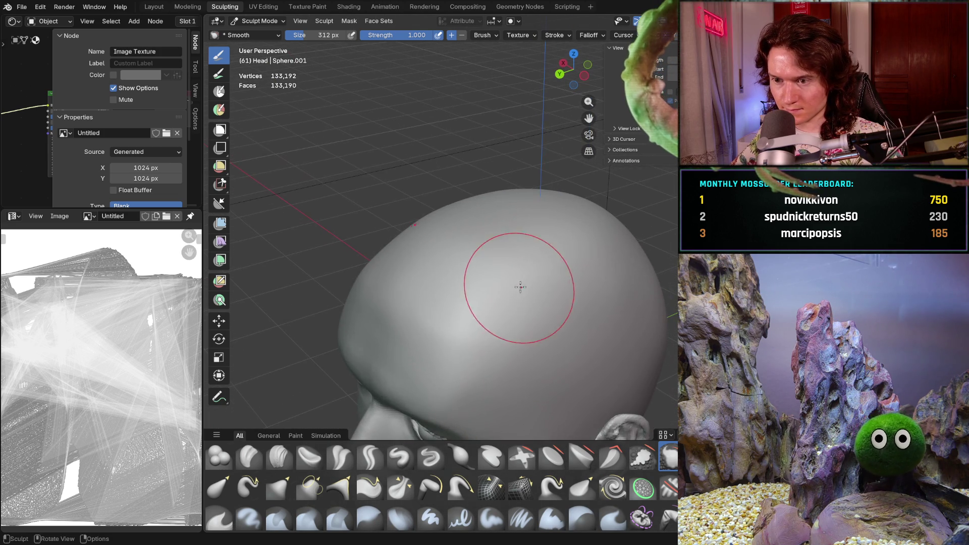
middle_click_drag(430, 256, 429, 255, "shift")
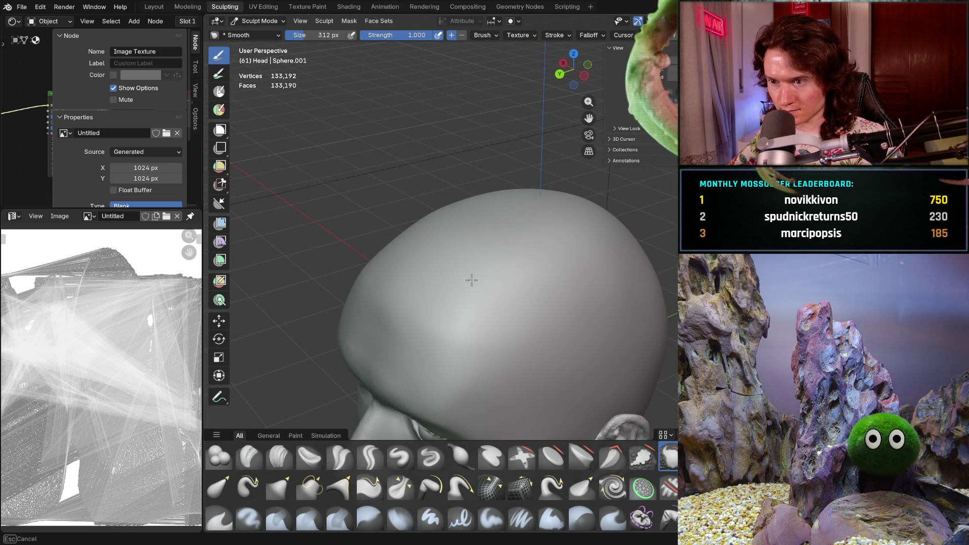
mouse_move(620, 296)
middle_mouse_down()
mouse_move(534, 264)
mouse_move(526, 230)
middle_mouse_up()
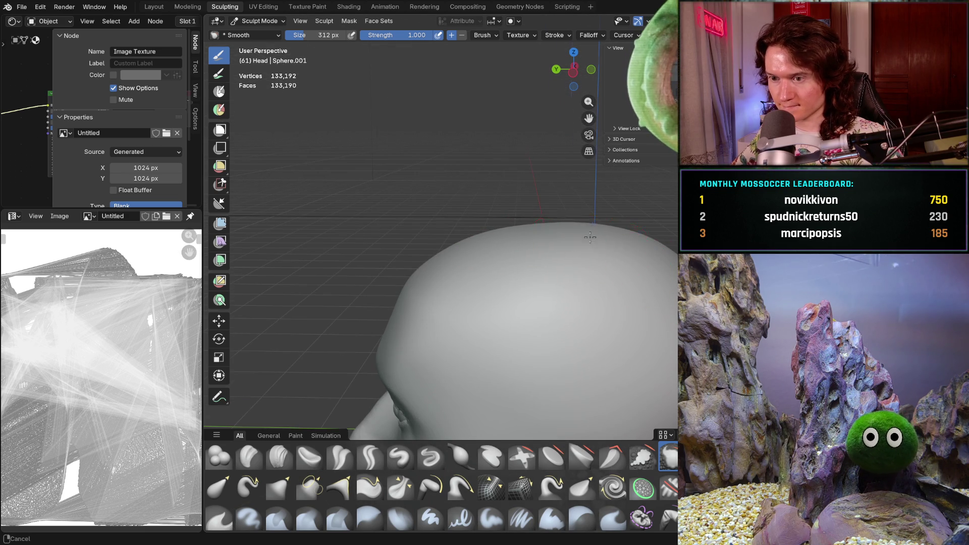
scroll(529, 273, "down", 5)
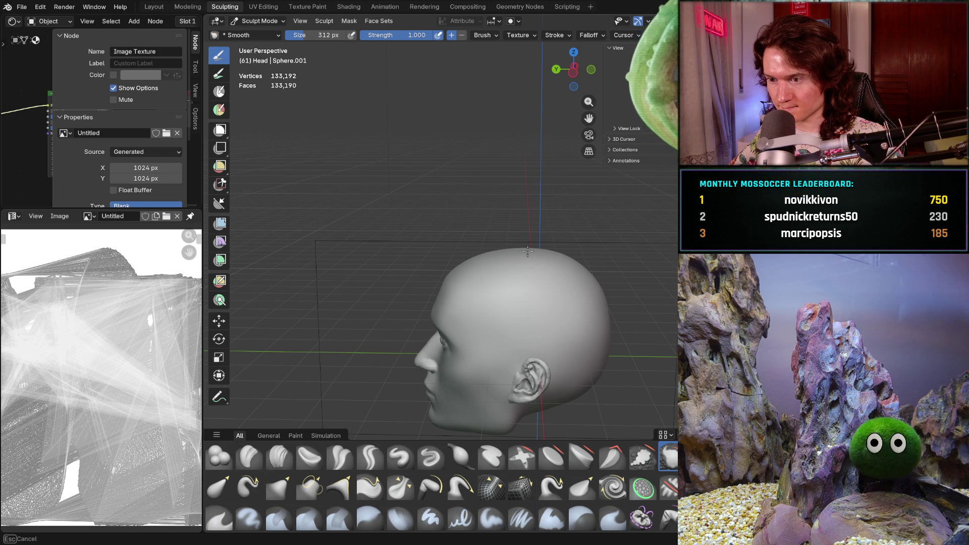
mouse_move(471, 262)
middle_mouse_down()
mouse_move(526, 282)
mouse_move(528, 244)
middle_mouse_up()
scroll(528, 245, "up", 4)
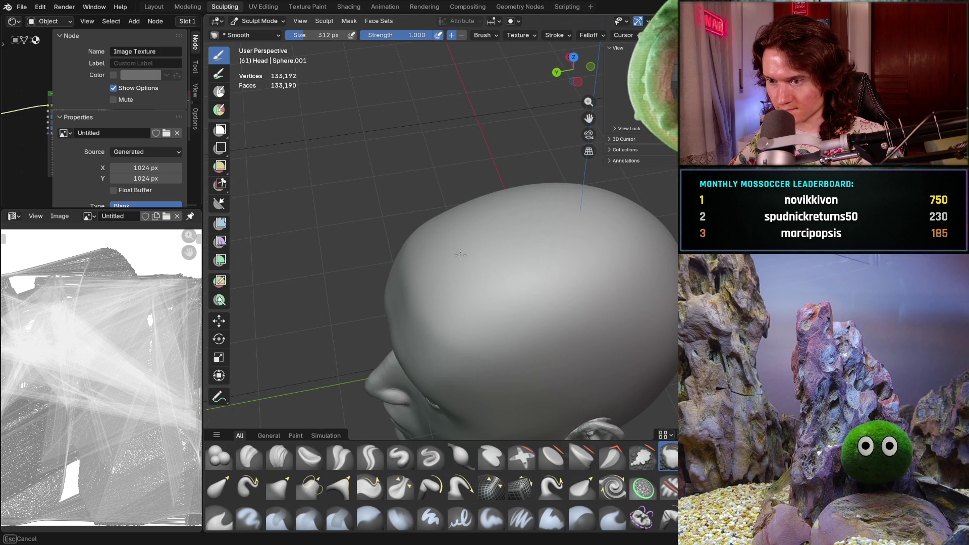
middle_click_drag(605, 233, 428, 293)
scroll(495, 281, "down", 5)
mouse_move(495, 281)
middle_mouse_down()
mouse_move(482, 288)
mouse_move(574, 287)
mouse_move(547, 278)
mouse_move(607, 285)
mouse_move(467, 275)
middle_mouse_up()
key("shift+f")
- Lower the Smooth strength to 0.317 and refine the cranium, checking the side profile
left_click(429, 290)
mouse_move(384, 303)
middle_mouse_down()
mouse_move(283, 281)
mouse_move(322, 289)
mouse_move(426, 283)
mouse_move(432, 273)
middle_mouse_up()
scroll(497, 260, "down", 5)
mouse_move(498, 259)
middle_mouse_down()
mouse_move(402, 234)
mouse_move(479, 202)
mouse_move(487, 169)
mouse_move(504, 162)
mouse_move(536, 282)
mouse_move(499, 260)
middle_mouse_up()
scroll(499, 260, "up", 5)
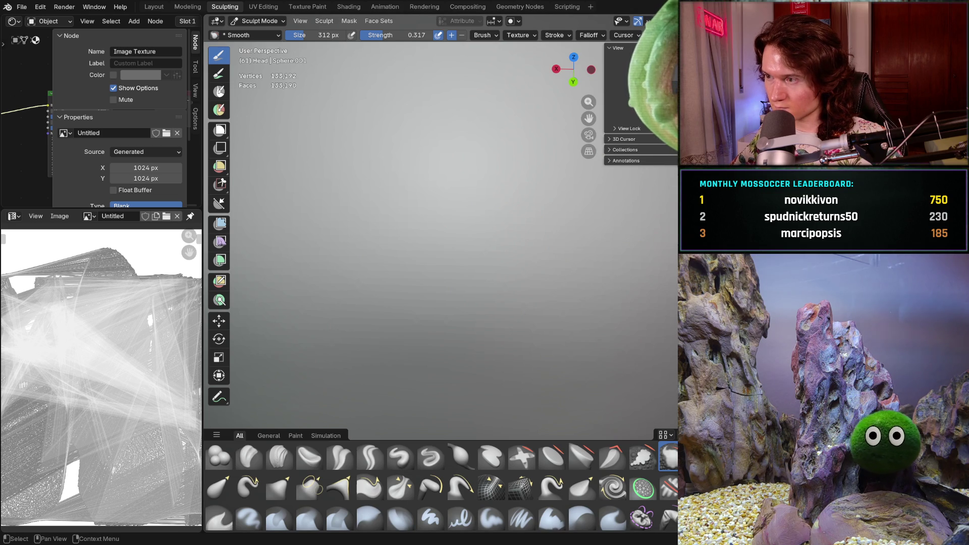
scroll(500, 260, "down", 5)
middle_click_drag(500, 260, 632, 229)
scroll(632, 229, "up", 4)
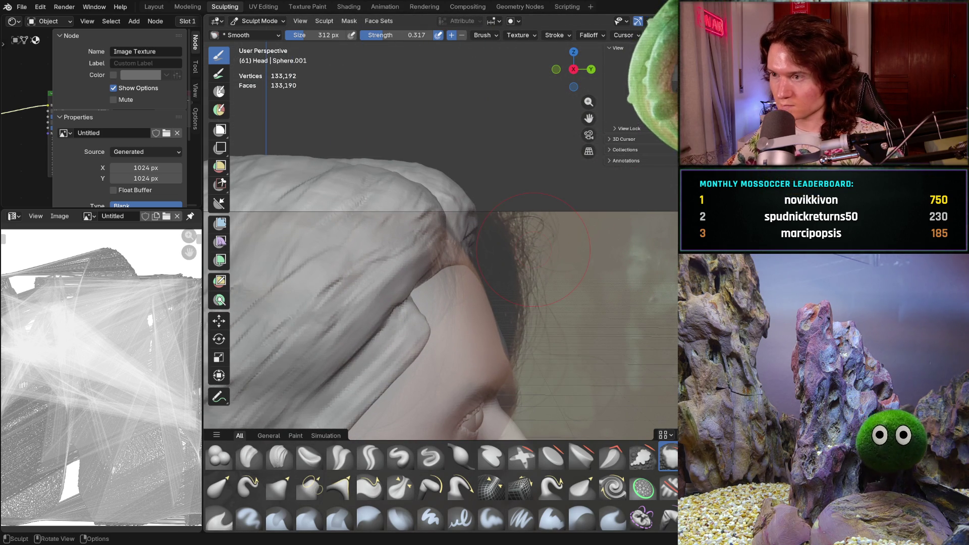
middle_click_drag(534, 249, 534, 249, "shift")
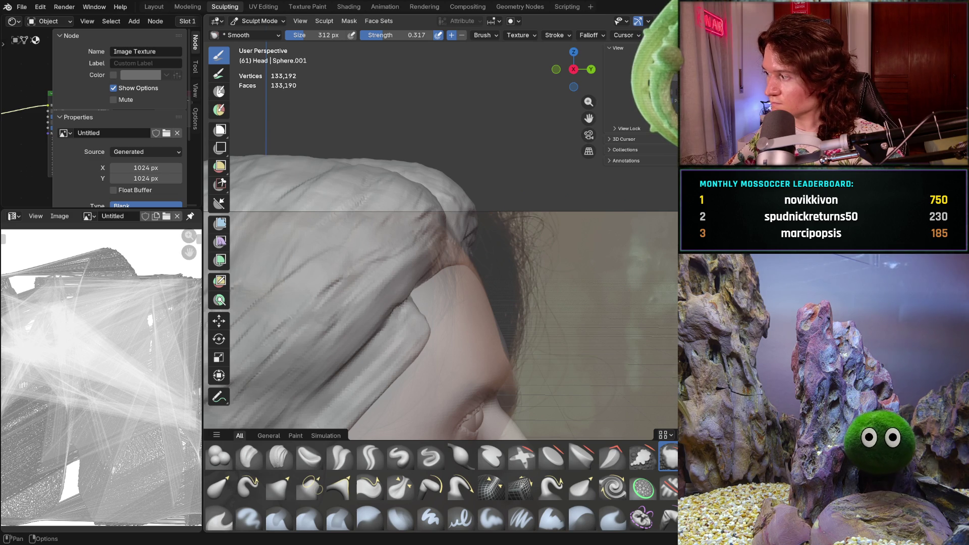
scroll(510, 225, "down", 6)
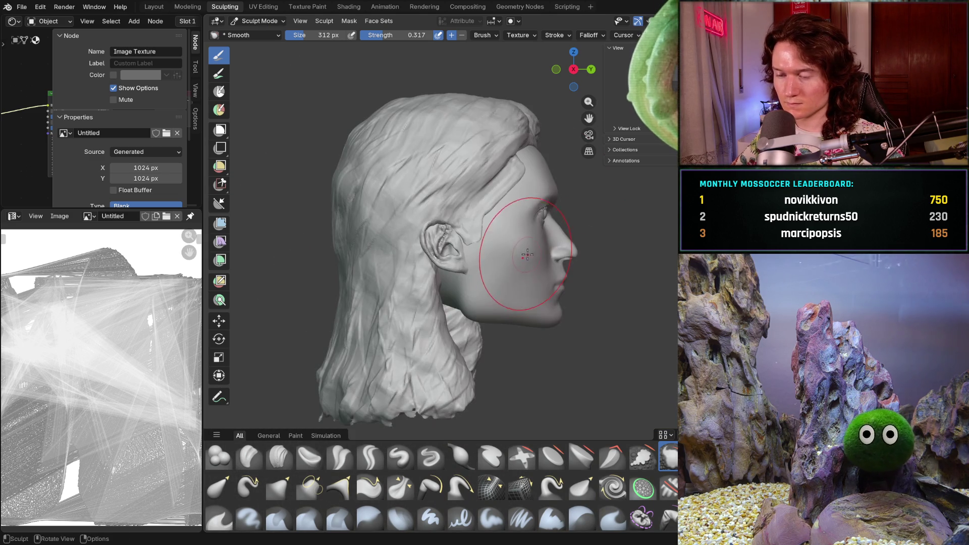
middle_click_drag(530, 257, 531, 297, "shift")
scroll(528, 293, "up", 3)
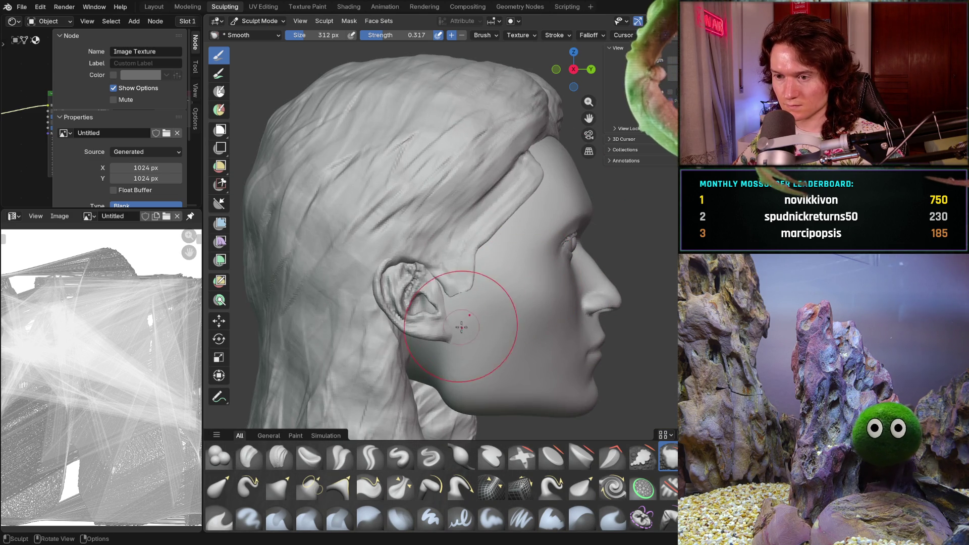
scroll(452, 317, "up", 3)
- Check the front and opposite side profiles (Numpad 3), then pick the Move tool
mouse_move(443, 326)
middle_mouse_down()
mouse_move(341, 335)
mouse_move(347, 327)
middle_mouse_up()
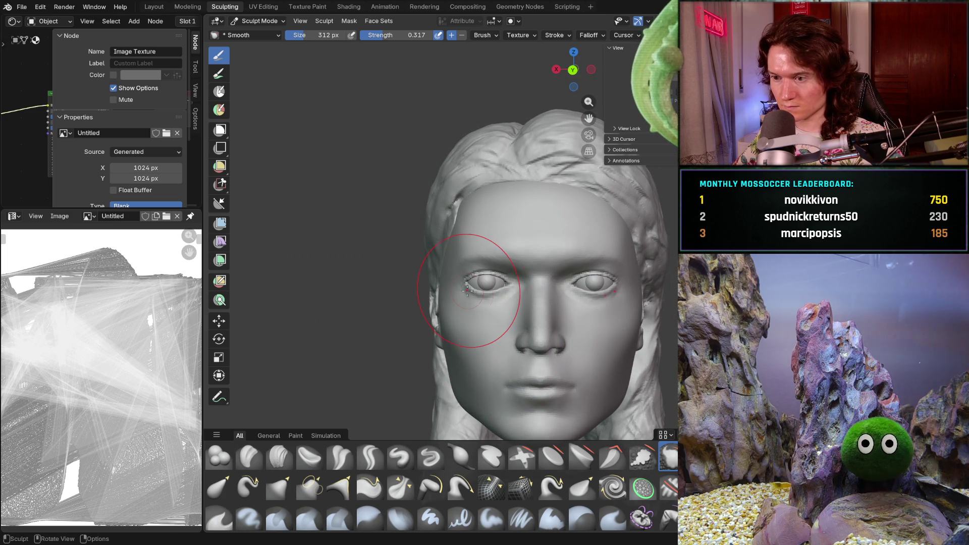
scroll(467, 292, "down", 5)
scroll(505, 282, "up", 6)
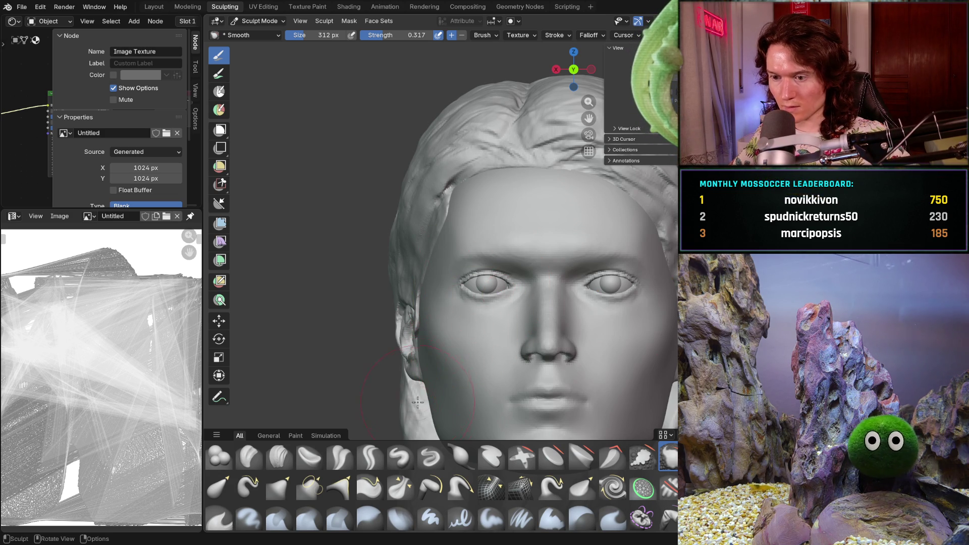
middle_click_drag(468, 320, 512, 329)
mouse_move(614, 252)
middle_mouse_down()
mouse_move(562, 293)
mouse_move(525, 303)
mouse_move(530, 252)
mouse_move(476, 237)
mouse_move(479, 248)
middle_mouse_up()
scroll(525, 303, "up", 3)
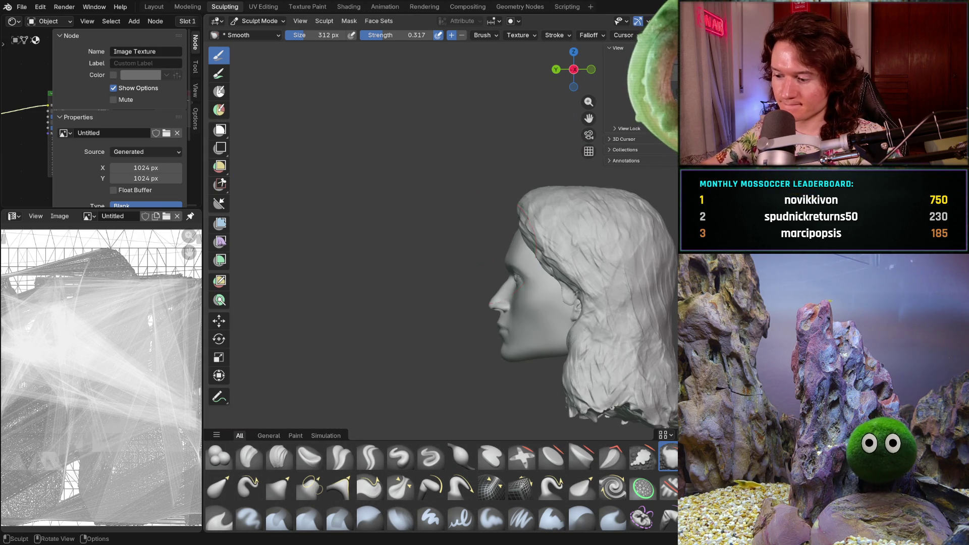
key("KP_3")
scroll(480, 247, "up", 5)
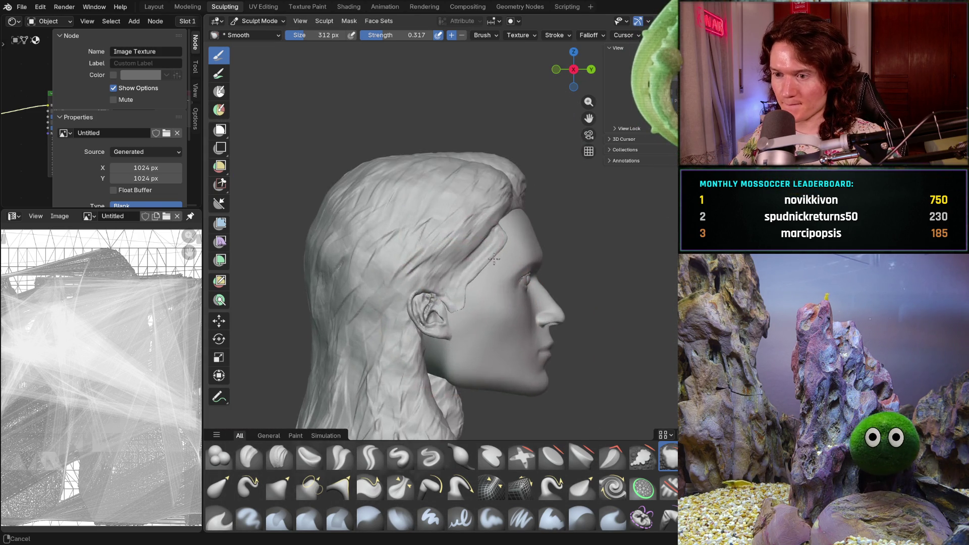
middle_click_drag(448, 246, 406, 205, "shift")
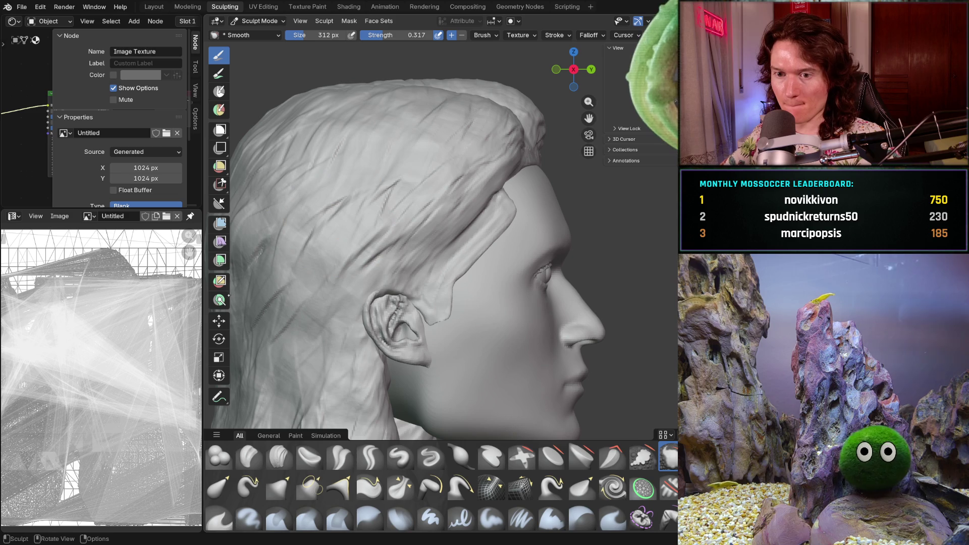
left_click(218, 321)
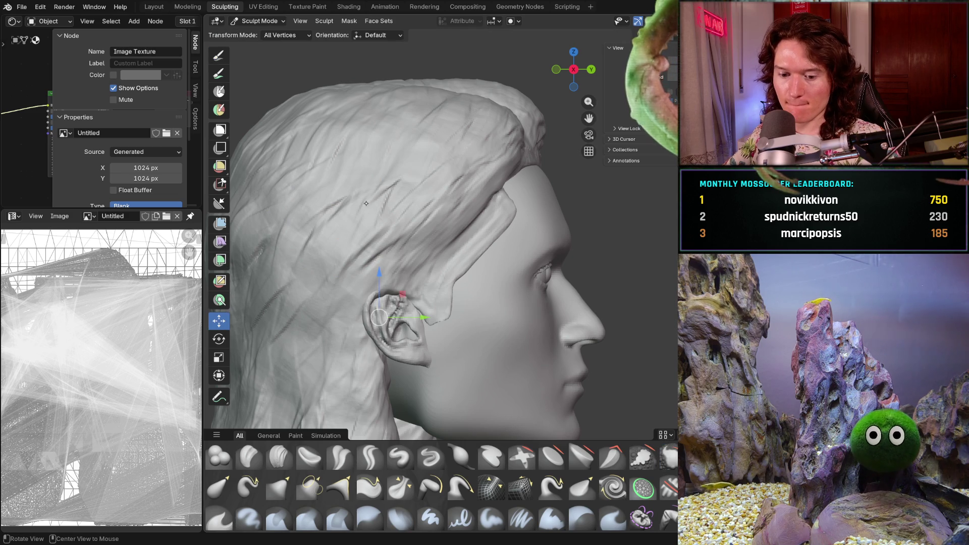
- Switch to the hair object and shift it sideways and slightly up to fit the head
key("alt+q")
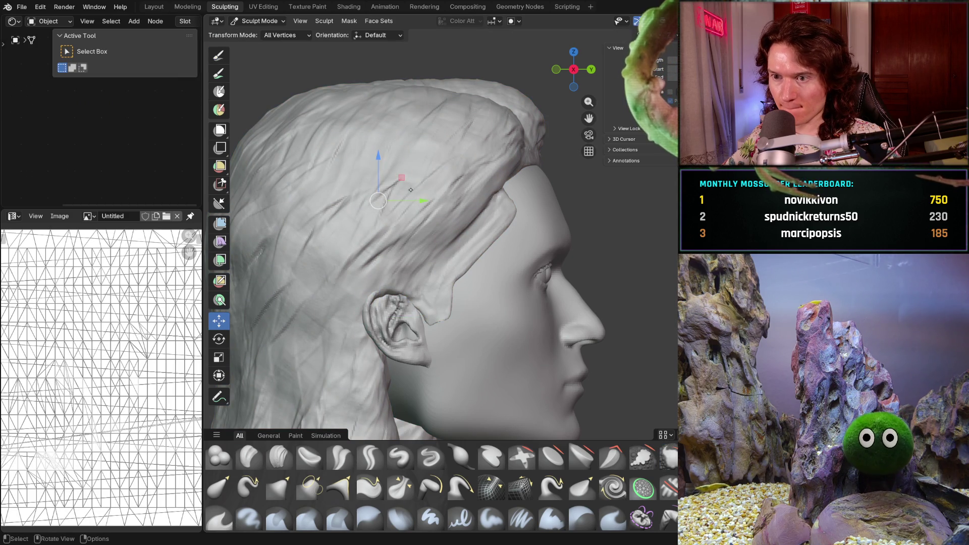
left_click_drag(418, 201, 413, 200)
left_click_drag(374, 158, 375, 147)
scroll(575, 249, "up", 10)
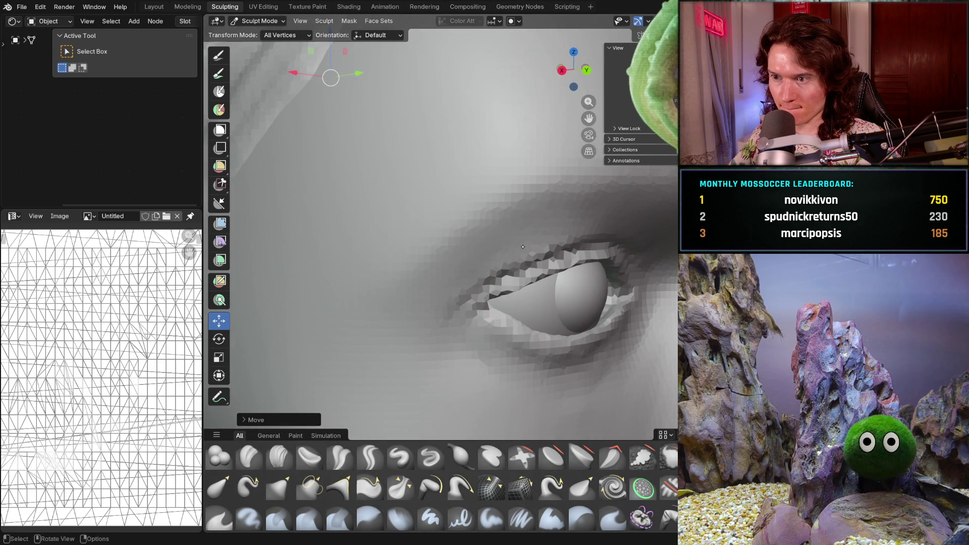
scroll(575, 249, "down", 10)
mouse_move(575, 249)
middle_mouse_down()
mouse_move(538, 251)
mouse_move(515, 269)
mouse_move(596, 270)
middle_mouse_up()
- In exact side view, zoom to the temple and nudge the hair down and along the head
key("KP_3")
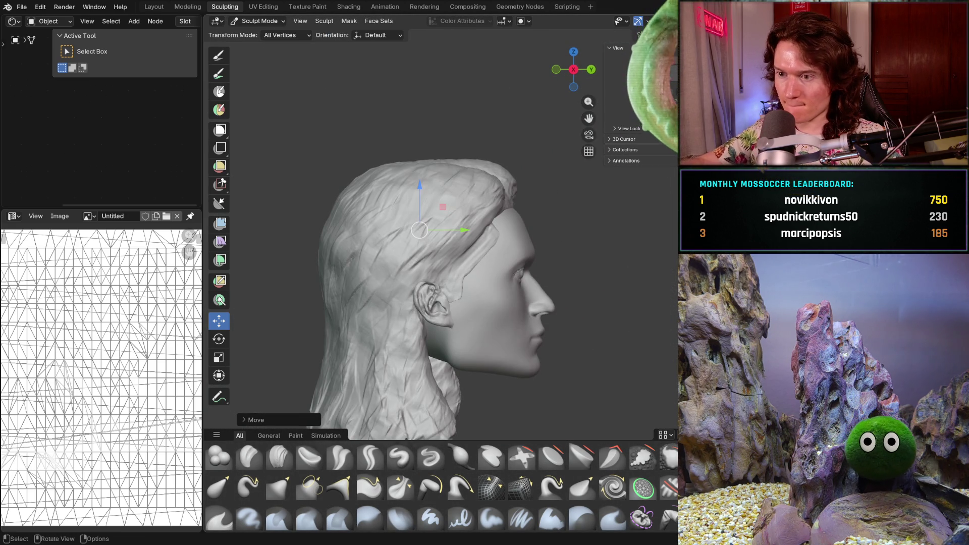
key("ctrl")
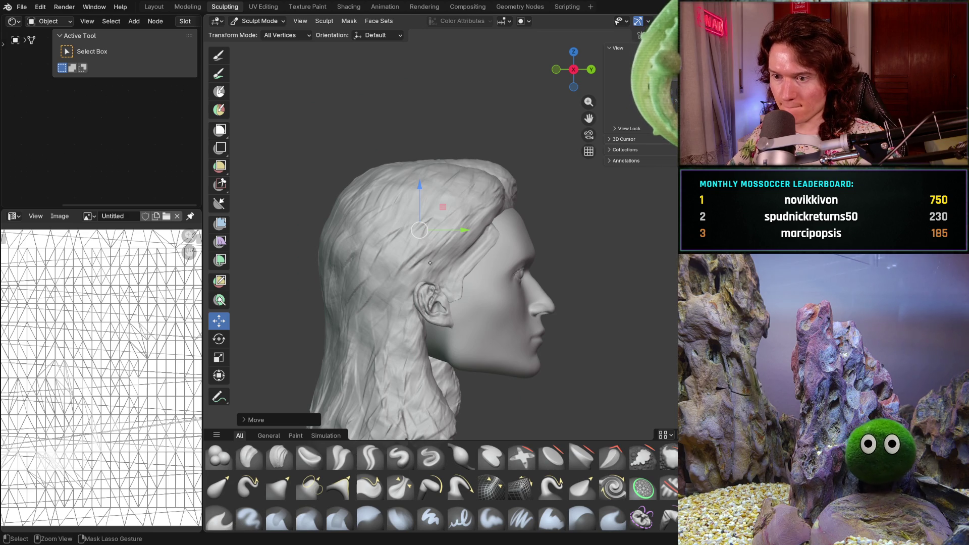
middle_click_drag(435, 263, 434, 233, "ctrl")
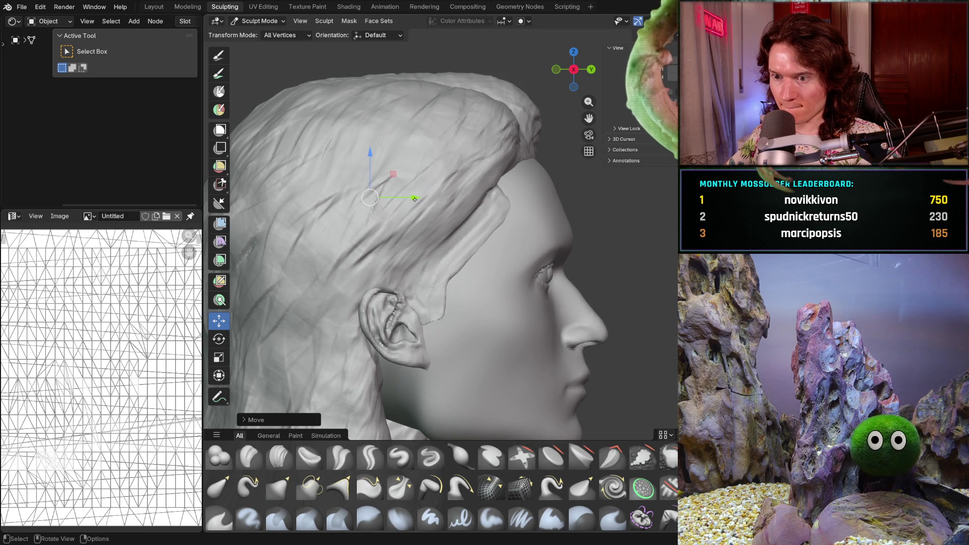
left_click_drag(369, 154, 372, 164)
left_click_drag(412, 209, 410, 209)
left_click_drag(366, 171, 368, 162)
mouse_move(560, 230)
middle_mouse_down()
mouse_move(570, 232)
mouse_move(464, 255)
mouse_move(562, 258)
mouse_move(498, 257)
middle_mouse_up()
- Slide the hair toward the face and lift it higher, then view the face straight on
key("KP_3")
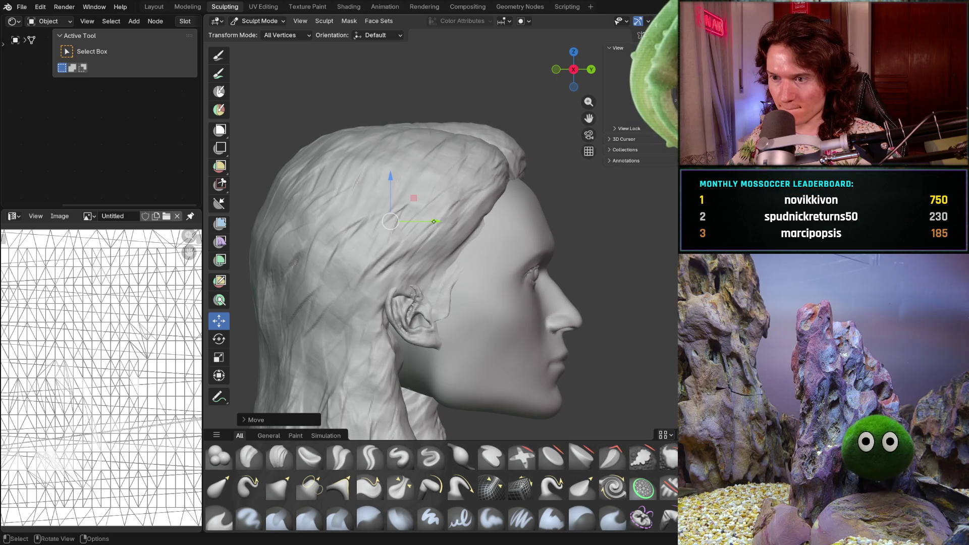
left_click_drag(436, 219, 441, 219)
mouse_move(441, 220)
middle_mouse_down()
mouse_move(447, 245)
mouse_move(354, 240)
mouse_move(405, 200)
middle_mouse_up()
left_click_drag(393, 181, 395, 174)
mouse_move(394, 174)
middle_mouse_down()
mouse_move(358, 217)
mouse_move(379, 222)
middle_mouse_up()
left_click_drag(510, 162, 506, 159)
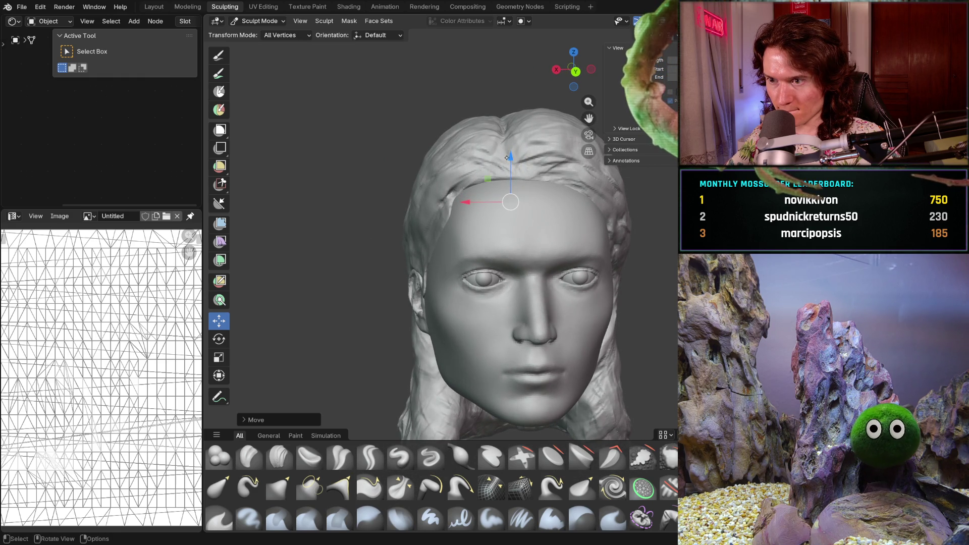
mouse_move(443, 216)
middle_mouse_down()
mouse_move(550, 203)
mouse_move(447, 237)
mouse_move(543, 272)
mouse_move(533, 289)
middle_mouse_up()
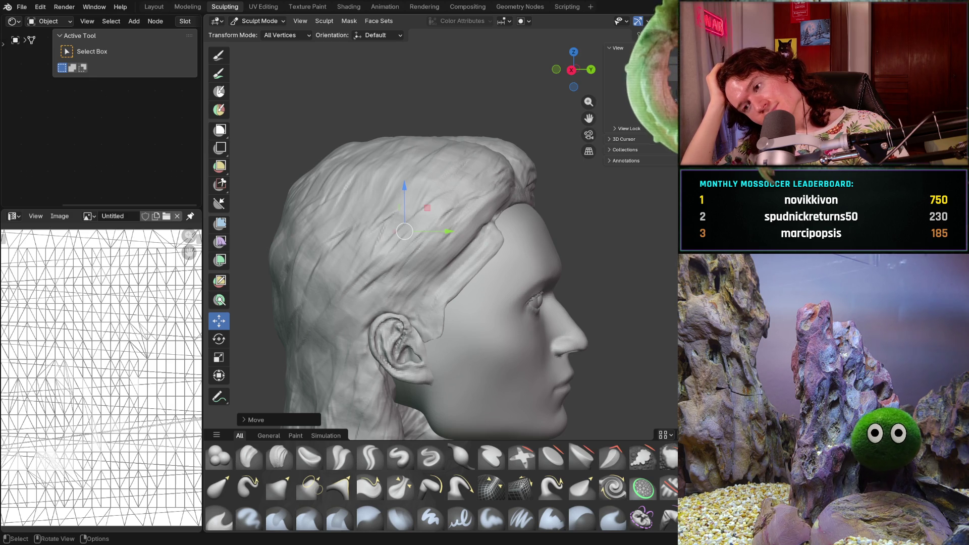
key("ctrl+KP_1")
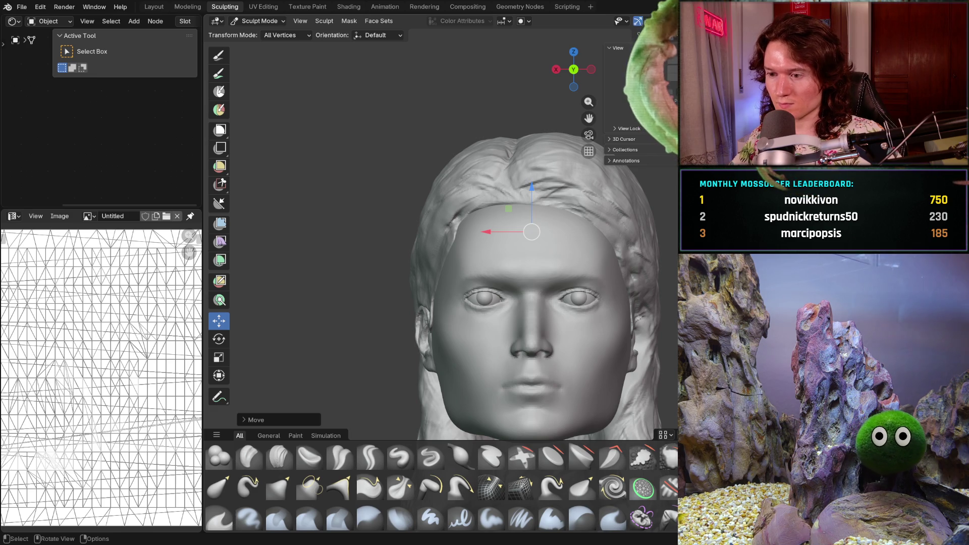
- Check the hair fit from above and the side, shifting it slightly sideways
mouse_move(524, 212)
middle_mouse_down()
mouse_move(523, 228)
mouse_move(542, 242)
mouse_move(629, 241)
middle_mouse_up()
mouse_move(588, 267)
middle_mouse_down()
mouse_move(502, 268)
mouse_move(553, 268)
mouse_move(557, 259)
middle_mouse_up()
scroll(426, 203, "up", 2)
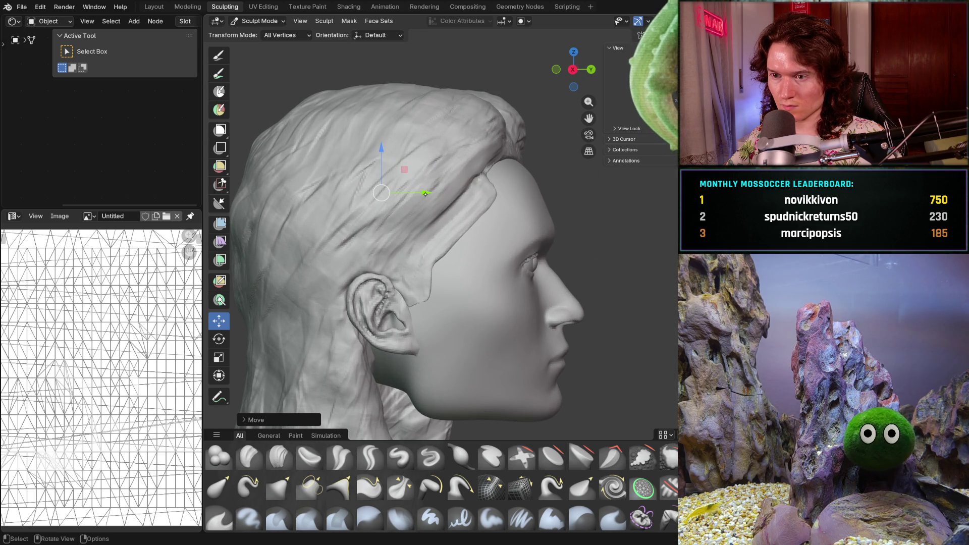
mouse_move(421, 192)
left_mouse_down()
mouse_move(376, 154)
mouse_move(383, 158)
left_mouse_up()
mouse_move(552, 208)
middle_mouse_down()
mouse_move(457, 215)
mouse_move(436, 222)
mouse_move(434, 248)
mouse_move(511, 241)
mouse_move(510, 254)
mouse_move(541, 283)
mouse_move(613, 257)
middle_mouse_up()
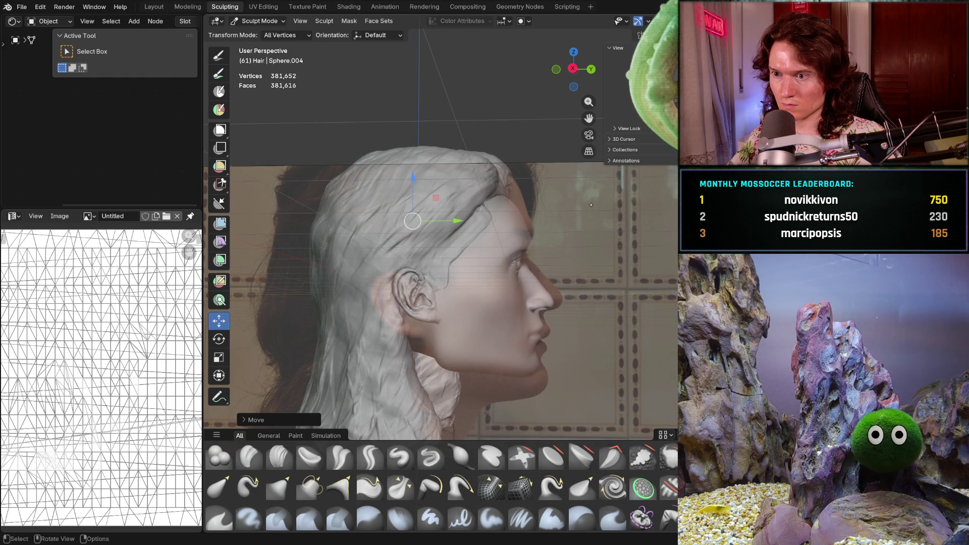
middle_click_drag(591, 205, 541, 275)
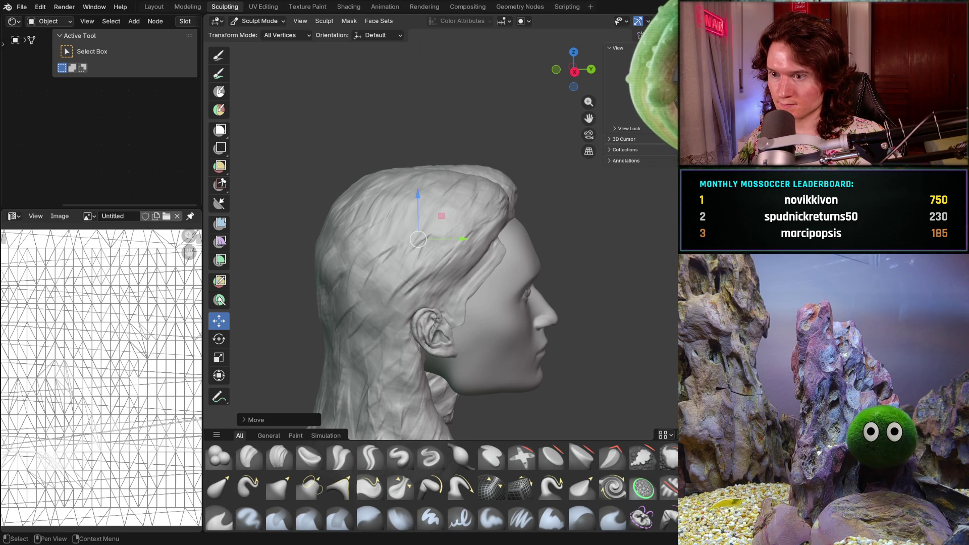
- Hide the hair mesh and switch to the Grab brush (472 px, 0.487 strength)
key("ctrl+z")
middle_click_drag(534, 256, 512, 234)
key("g")
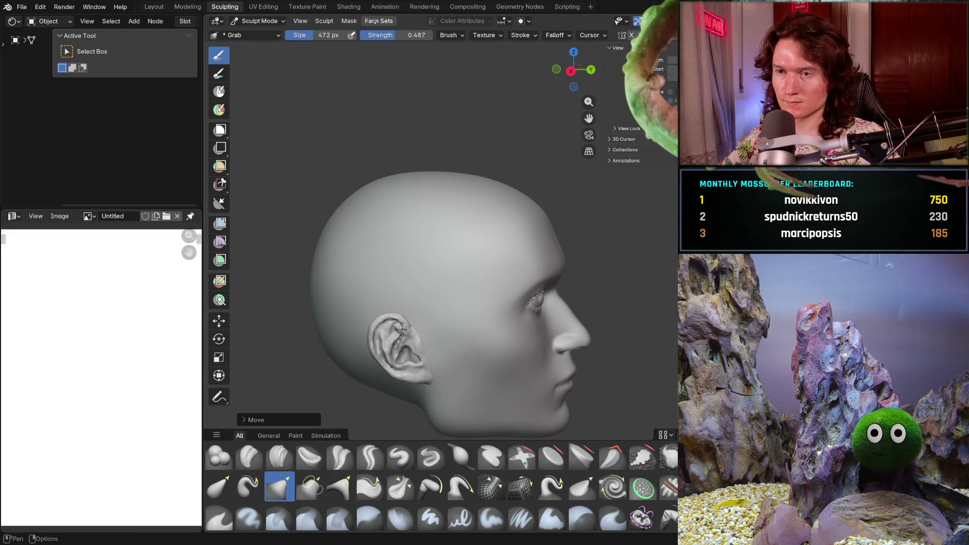
- Switch to the Mask brush, show overlays and the reference photo, and make the head mesh active
left_click(348, 21)
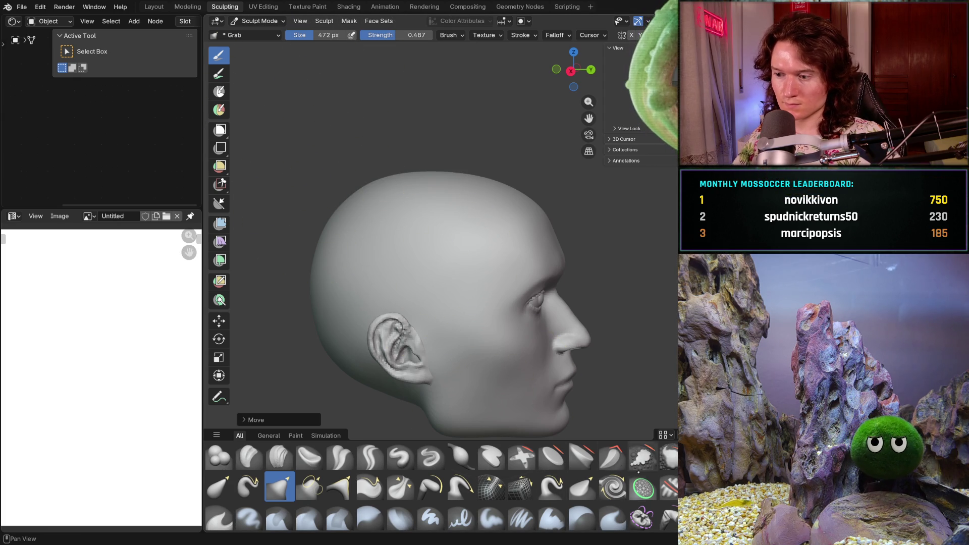
key("m")
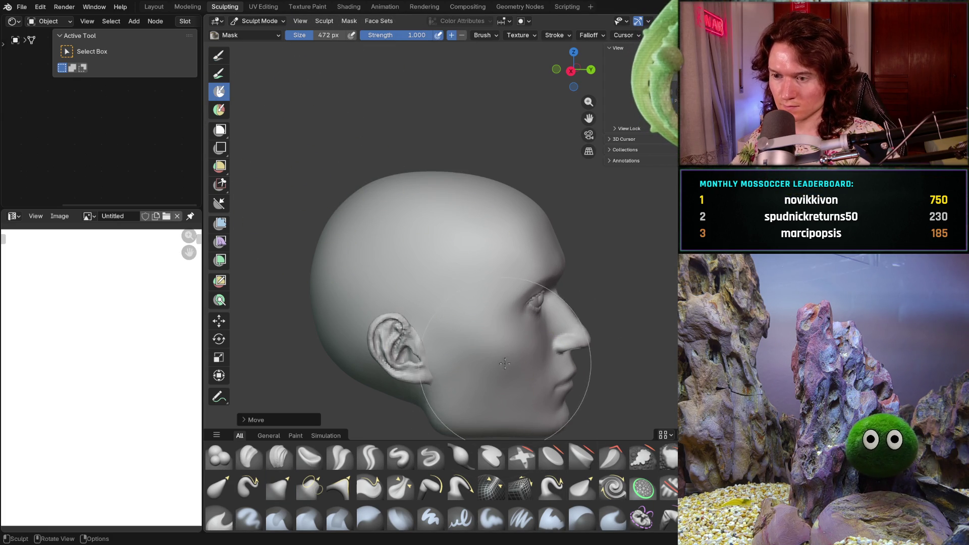
key("shift+alt+z")
mouse_move(513, 322)
middle_mouse_down()
mouse_move(449, 356)
mouse_move(525, 358)
middle_mouse_up()
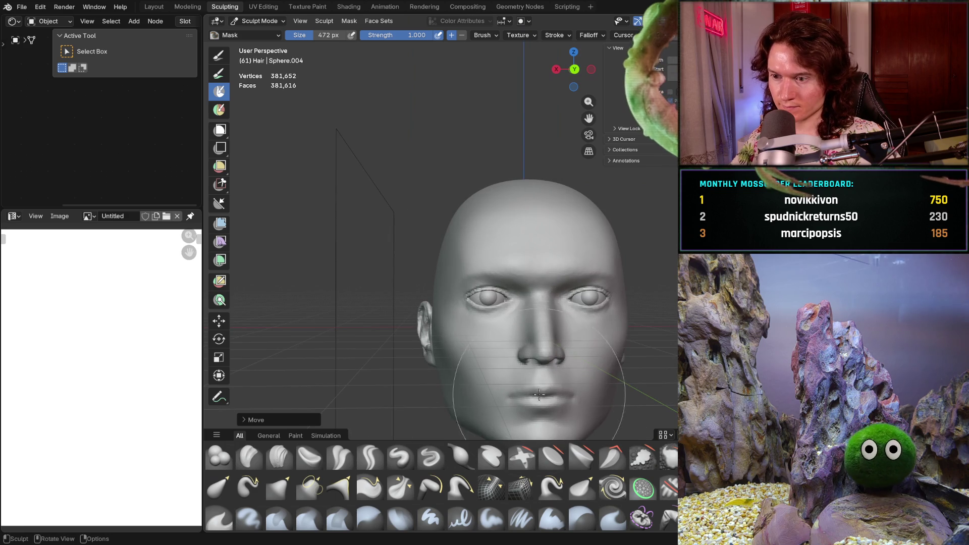
left_click_drag(537, 349, 539, 354, "ctrl")
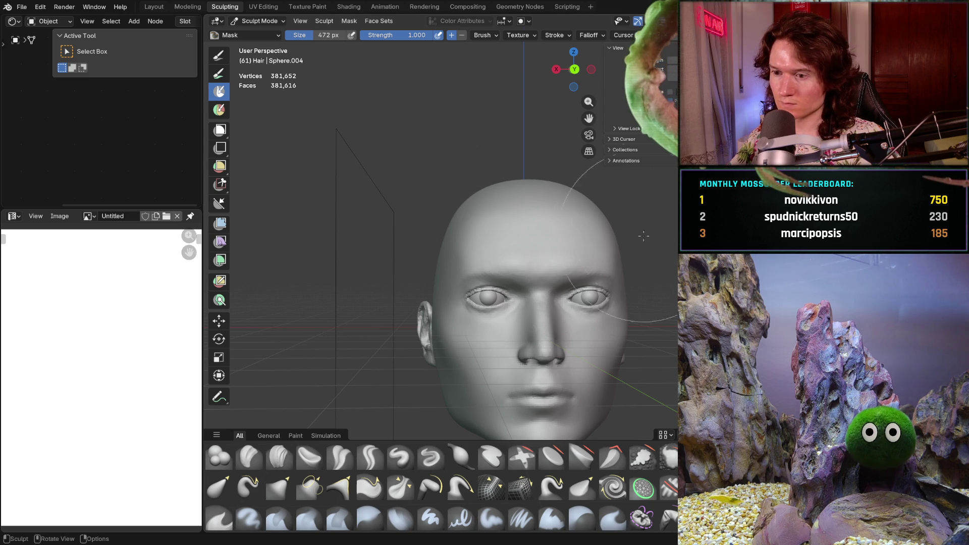
key("alt+q")
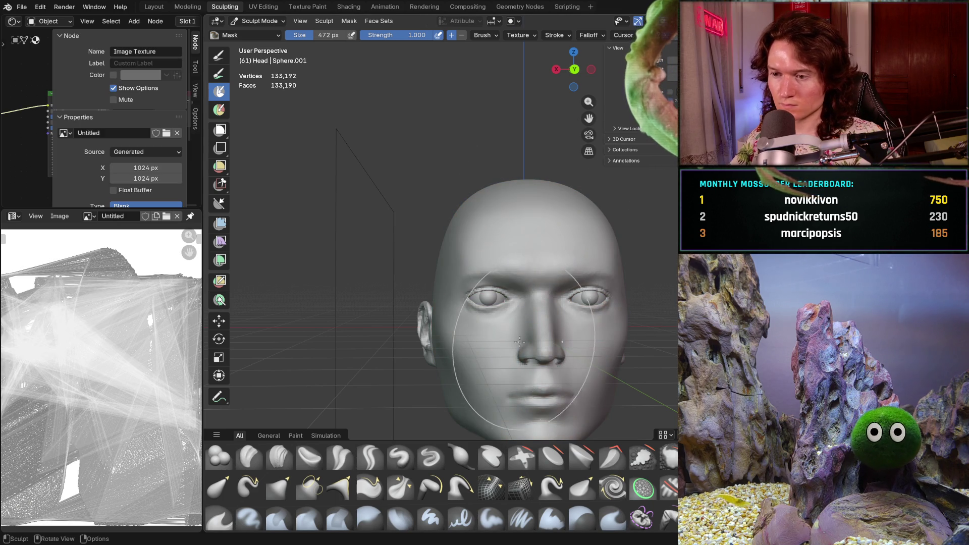
- Paint mask over the side of the head and the brow and forehead band above the eyes
mouse_move(510, 399)
middle_mouse_down()
mouse_move(472, 367)
mouse_move(530, 317)
middle_mouse_up()
mouse_move(631, 410)
middle_mouse_down()
mouse_move(609, 360)
mouse_move(485, 306)
middle_mouse_up()
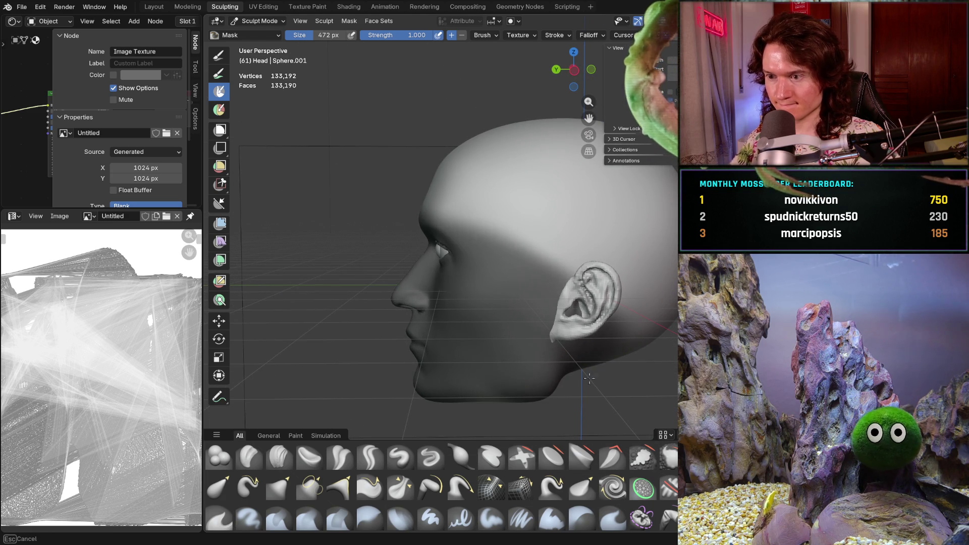
mouse_move(601, 350)
middle_mouse_down()
mouse_move(626, 383)
mouse_move(624, 404)
mouse_move(581, 397)
middle_mouse_up()
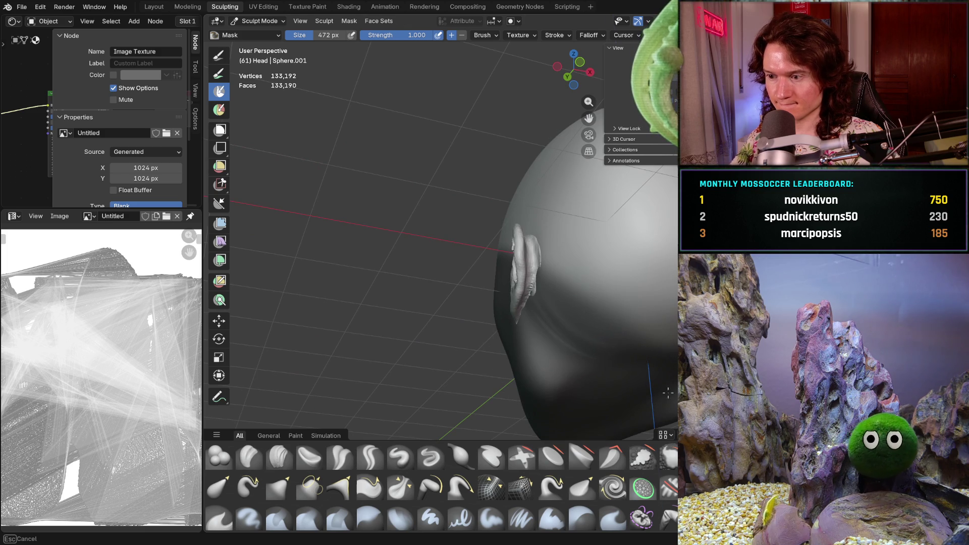
mouse_move(552, 334)
left_mouse_down()
mouse_move(612, 325)
mouse_move(610, 310)
mouse_move(613, 318)
left_mouse_up()
mouse_move(614, 319)
middle_mouse_down()
mouse_move(612, 298)
mouse_move(598, 335)
mouse_move(575, 346)
middle_mouse_up()
middle_click_drag(499, 354, 527, 359)
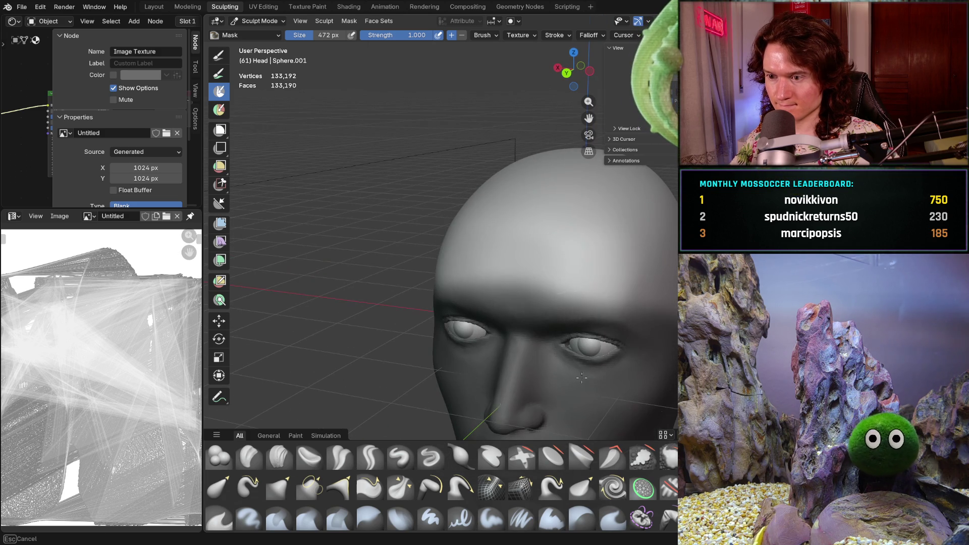
left_click_drag(459, 340, 543, 331)
mouse_move(562, 331)
middle_mouse_down()
mouse_move(456, 359)
mouse_move(450, 340)
middle_mouse_up()
- Extend the mask over the forehead above the eye and around the ear
left_click_drag(474, 332, 387, 348)
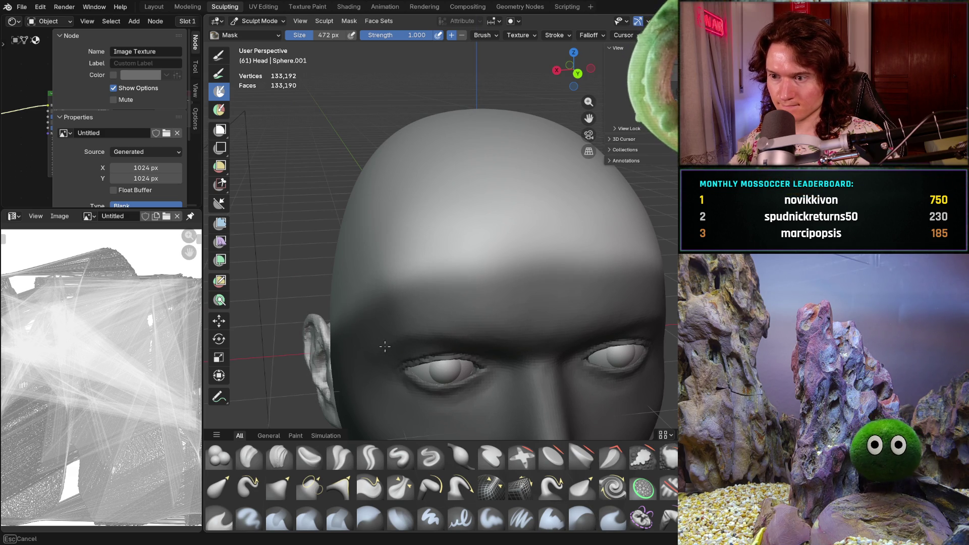
mouse_move(375, 353)
middle_mouse_down()
mouse_move(422, 374)
mouse_move(446, 333)
mouse_move(502, 374)
middle_mouse_up()
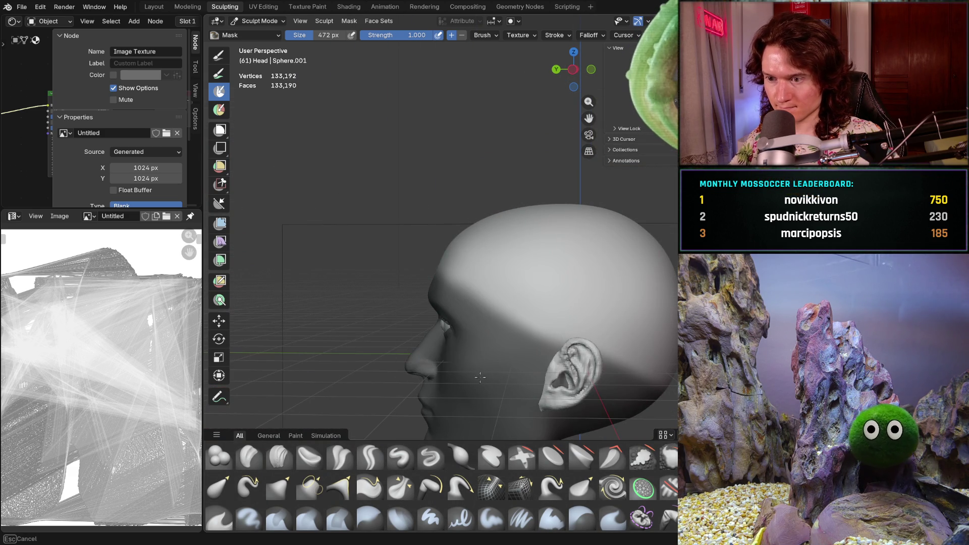
mouse_move(439, 342)
left_mouse_down()
mouse_move(606, 338)
mouse_move(646, 358)
left_mouse_up()
mouse_move(646, 358)
middle_mouse_down()
mouse_move(587, 376)
mouse_move(457, 360)
mouse_move(509, 358)
mouse_move(464, 360)
mouse_move(484, 353)
middle_mouse_up()
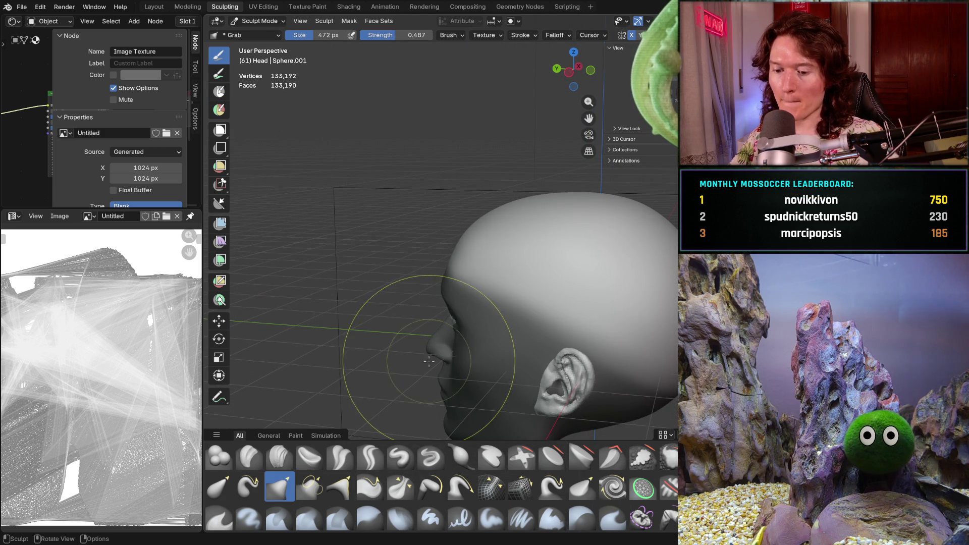
- Return to the Grab brush, check the hair mesh against the head from the right side, then hide it
key("g")
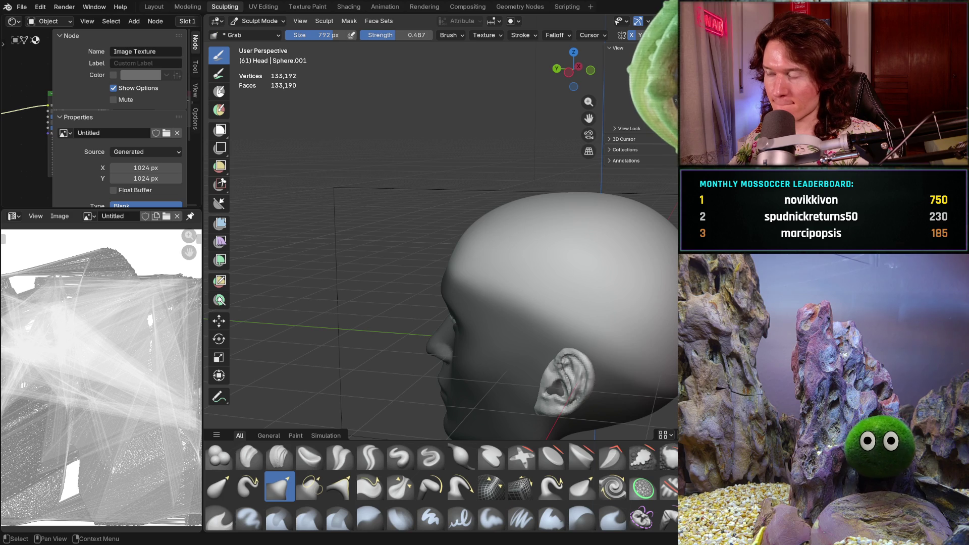
key("alt+h")
mouse_move(654, 201)
middle_mouse_down()
mouse_move(677, 202)
mouse_move(348, 205)
middle_mouse_up()
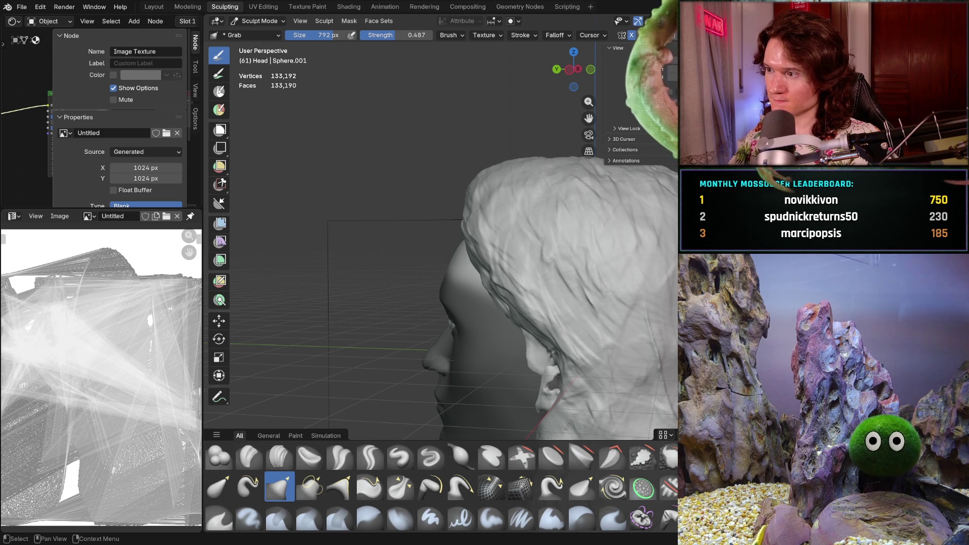
key("KP_Divide")
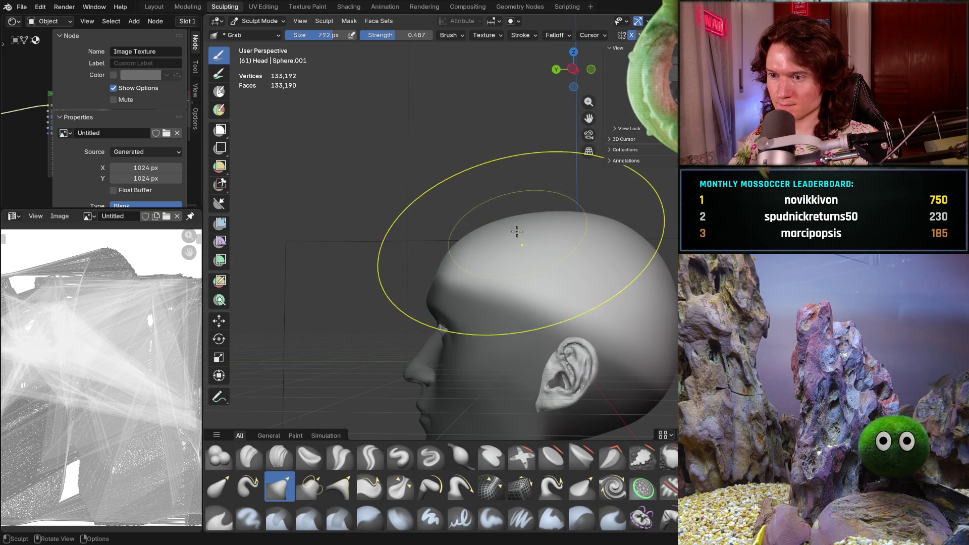
- Grab-stroke the top of the cranium toward the face and check it from three-quarter and profile views
left_click_drag(474, 245, 473, 245)
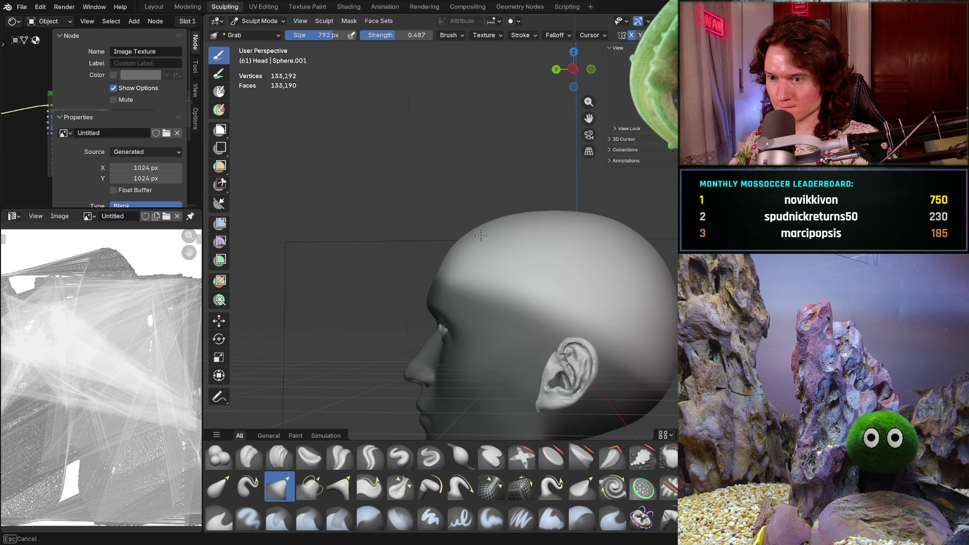
left_click_drag(483, 232, 500, 222)
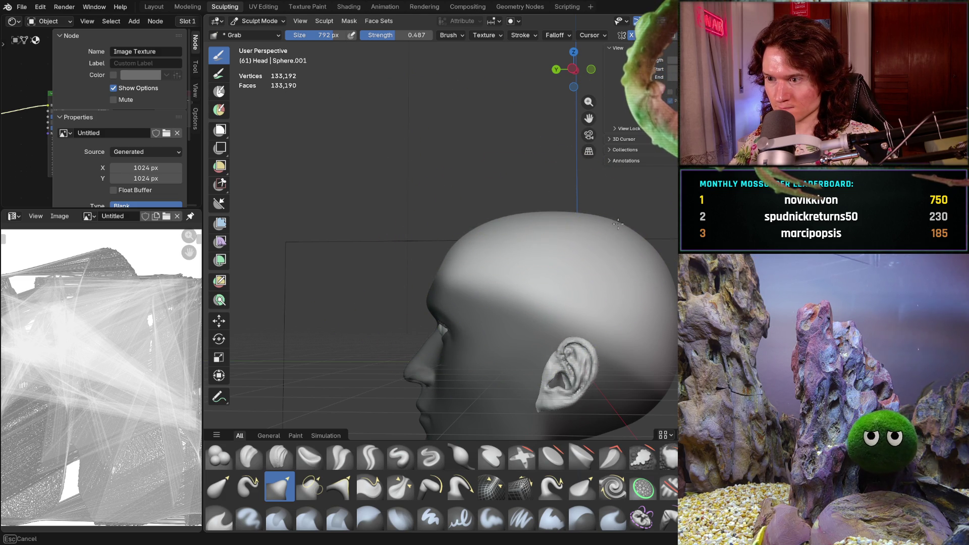
mouse_move(478, 253)
left_mouse_down()
mouse_move(456, 256)
mouse_move(444, 237)
left_mouse_up()
mouse_move(444, 238)
middle_mouse_down()
mouse_move(500, 268)
mouse_move(523, 322)
mouse_move(454, 353)
mouse_move(353, 271)
mouse_move(454, 328)
mouse_move(489, 328)
mouse_move(524, 305)
mouse_move(498, 324)
mouse_move(508, 411)
mouse_move(422, 302)
mouse_move(580, 259)
middle_mouse_up()
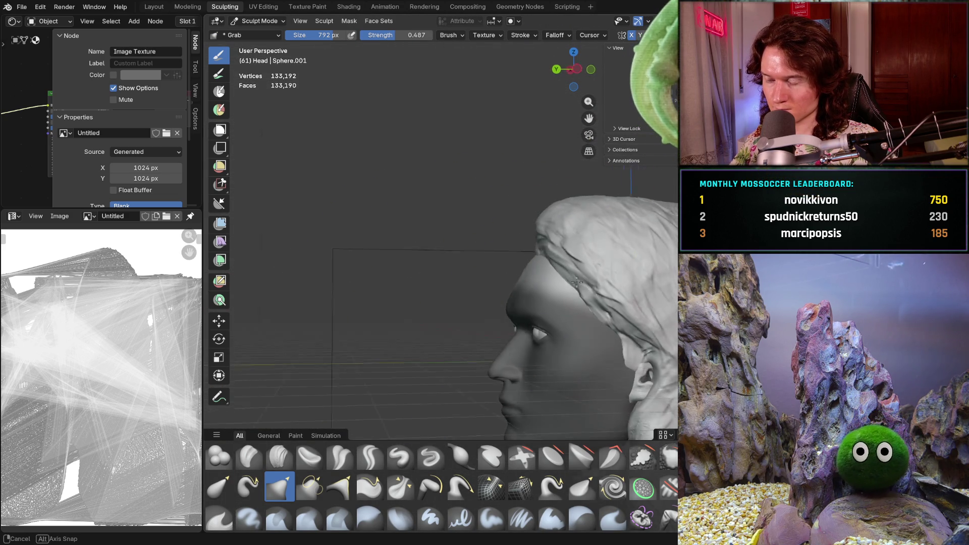
mouse_move(580, 262)
middle_mouse_down()
mouse_move(640, 299)
mouse_move(526, 296)
mouse_move(530, 306)
mouse_move(515, 323)
middle_mouse_up()
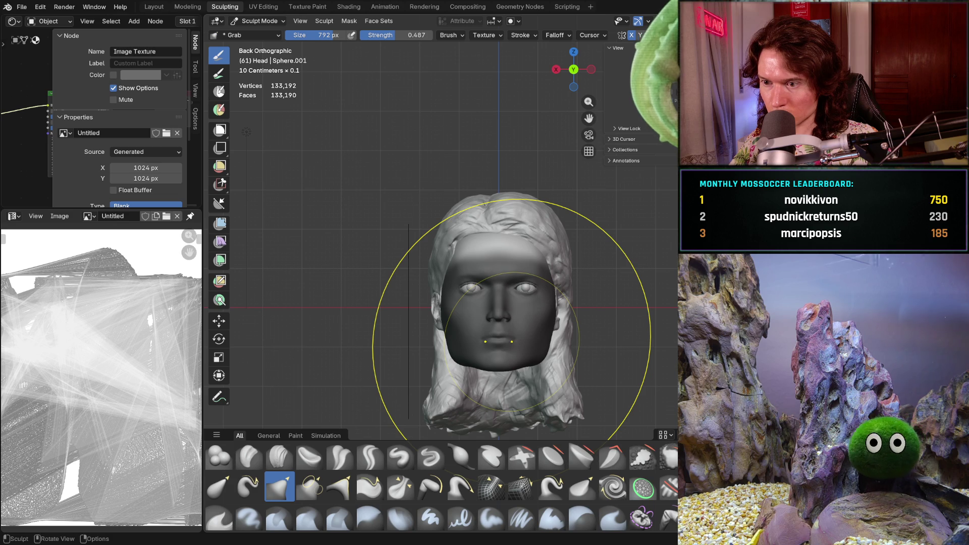
- Clear the face mask with Alt+M and inspect the fully unmasked head from side, three-quarter and front views
middle_click_drag(514, 331, 512, 283, "ctrl")
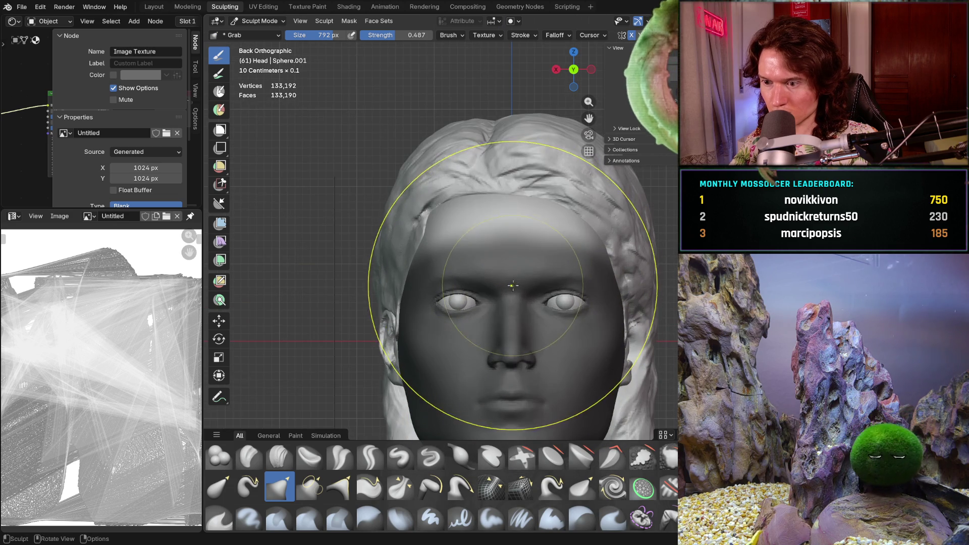
mouse_move(526, 332)
middle_mouse_down()
mouse_move(534, 303)
mouse_move(525, 334)
middle_mouse_up()
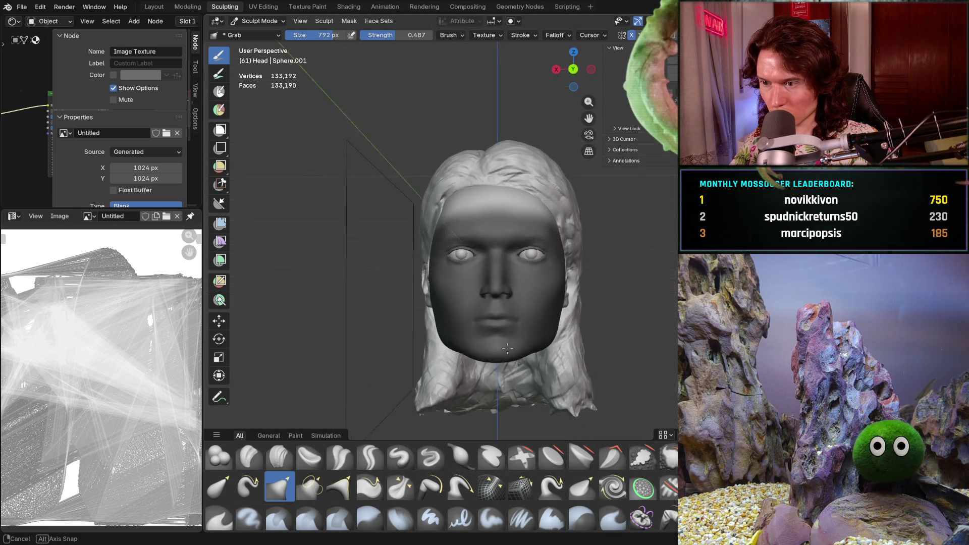
mouse_move(508, 344)
middle_mouse_down()
mouse_move(587, 380)
mouse_move(519, 353)
mouse_move(452, 391)
mouse_move(412, 370)
middle_mouse_up()
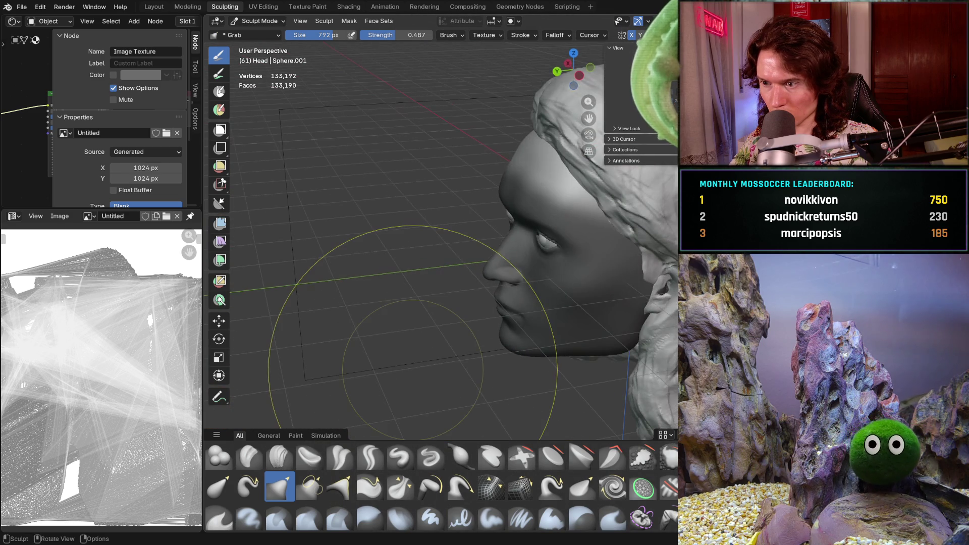
middle_click_drag(541, 304, 555, 232)
mouse_move(541, 310)
middle_mouse_down()
mouse_move(530, 303)
mouse_move(507, 346)
mouse_move(542, 270)
mouse_move(549, 327)
middle_mouse_up()
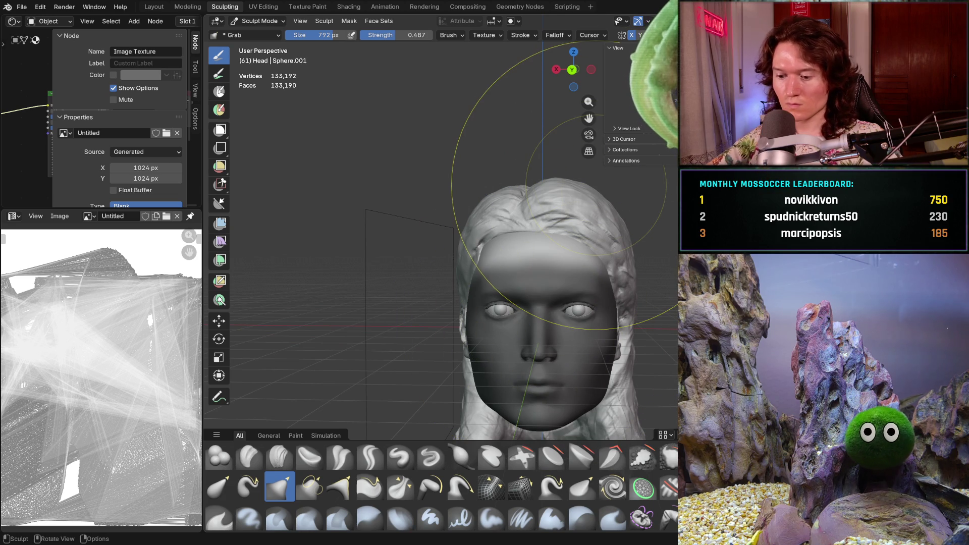
key("alt+m")
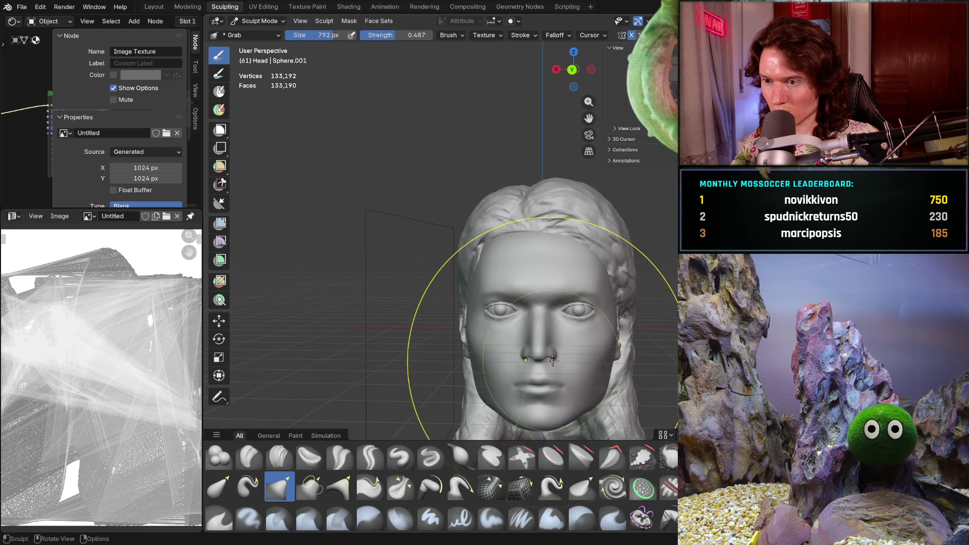
mouse_move(542, 344)
middle_mouse_down()
mouse_move(600, 338)
mouse_move(626, 318)
mouse_move(605, 273)
middle_mouse_up()
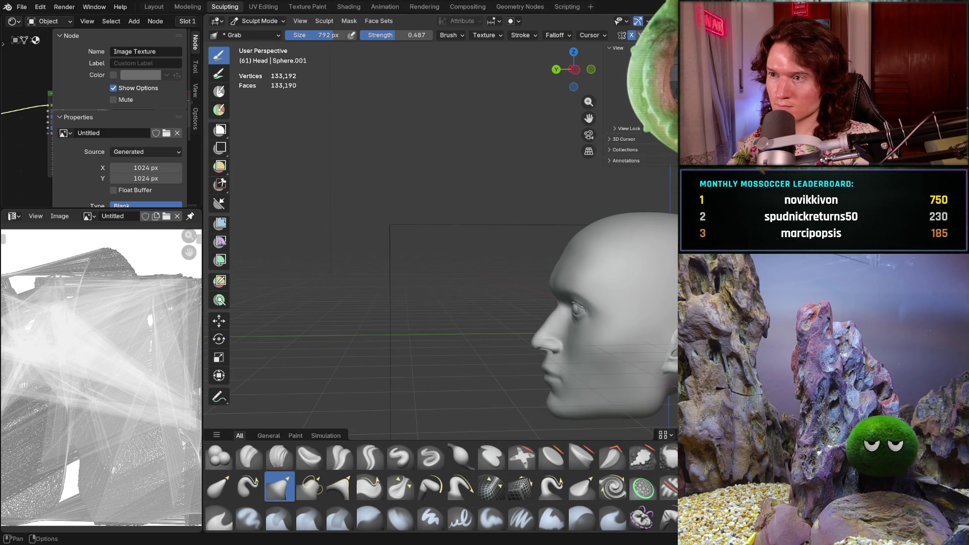
mouse_move(634, 253)
middle_mouse_down("shift")
mouse_move(529, 271)
mouse_move(485, 251)
middle_mouse_up("shift")
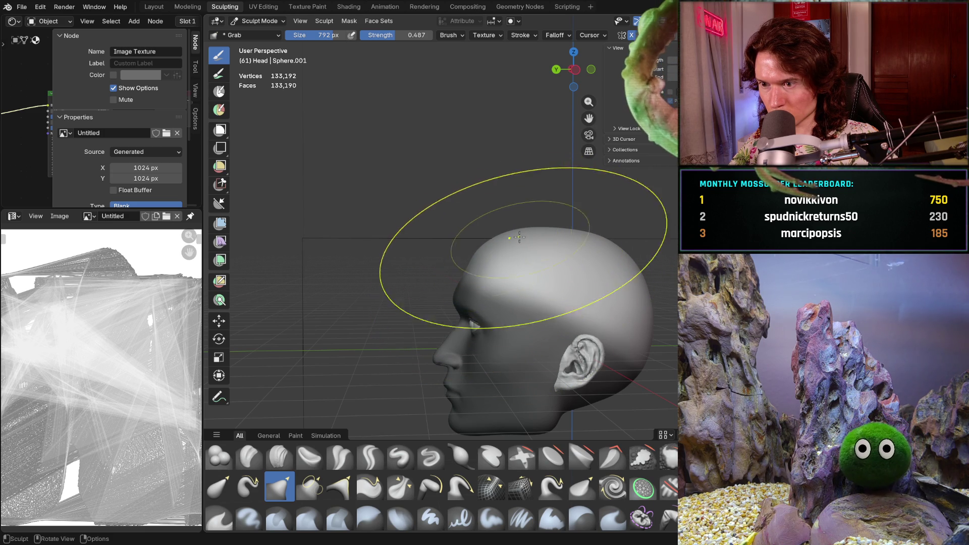
middle_click_drag(601, 244, 838, 259)
mouse_move(676, 273)
middle_mouse_down()
mouse_move(548, 300)
mouse_move(676, 283)
middle_mouse_up()
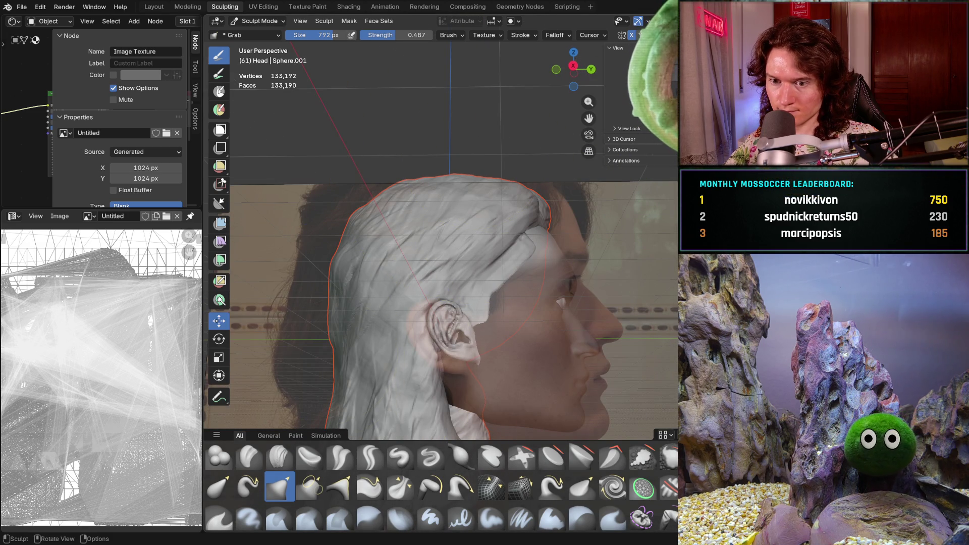
- With the Move tool, check the side views, hide overlays and nudge the head mesh slightly along Z
left_click(218, 321)
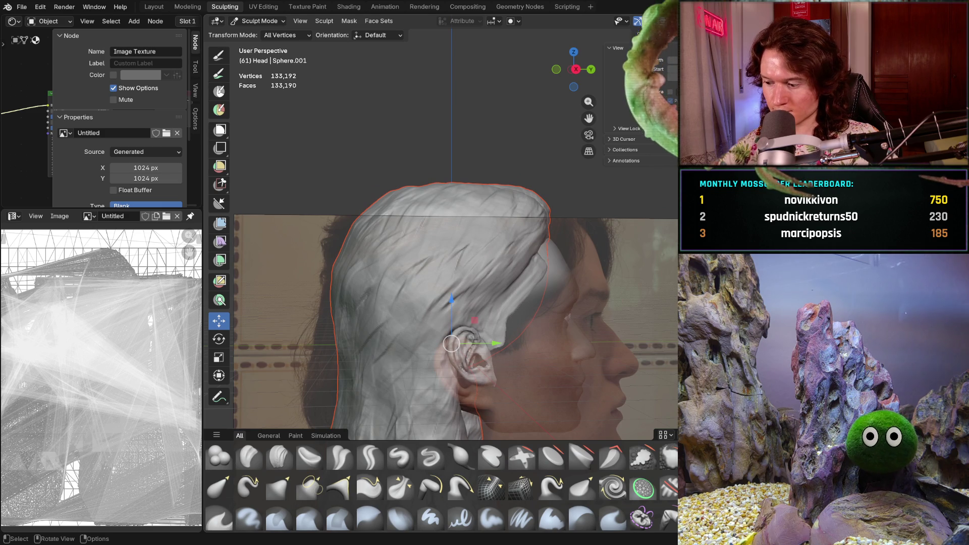
key("ctrl+KP_3")
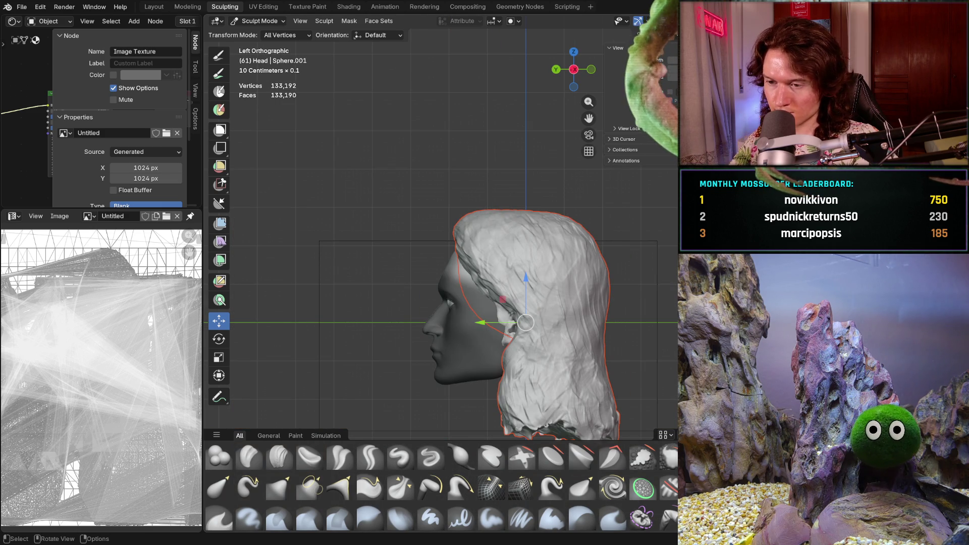
key("KP_3")
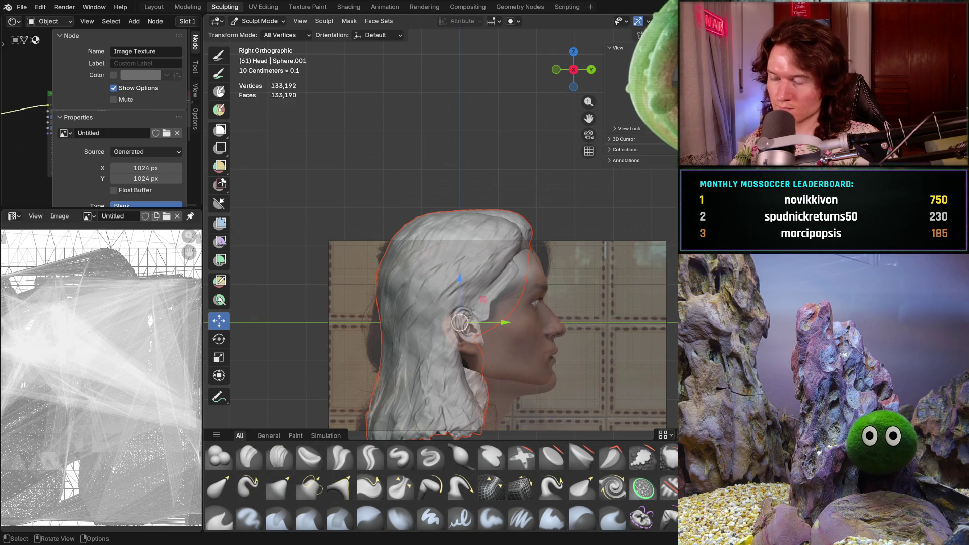
key("shift+alt+z")
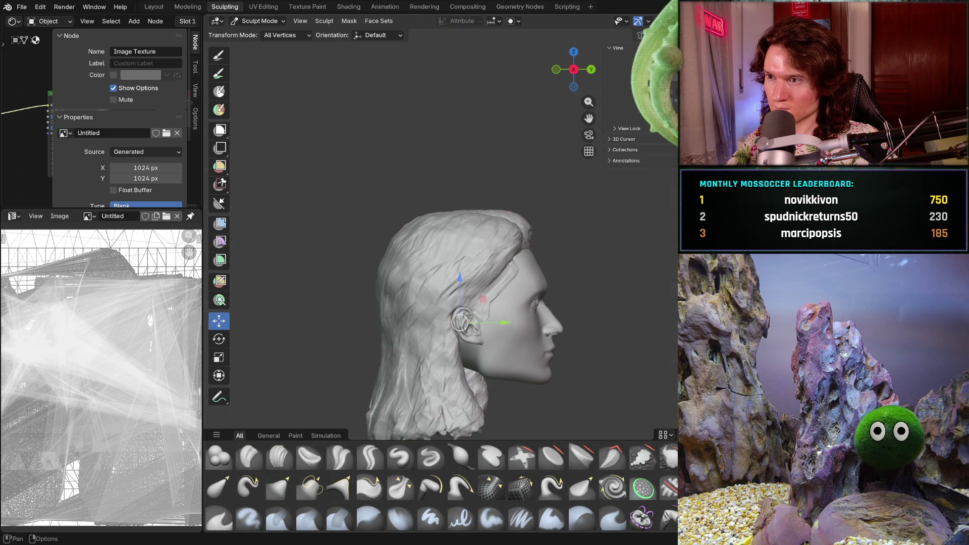
scroll(445, 327, "up", 5)
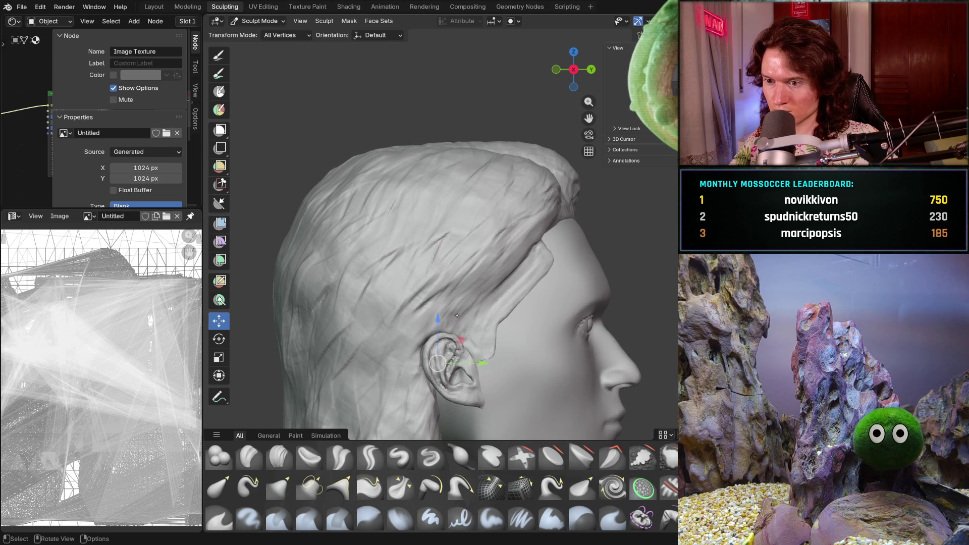
left_click_drag(435, 318, 433, 313)
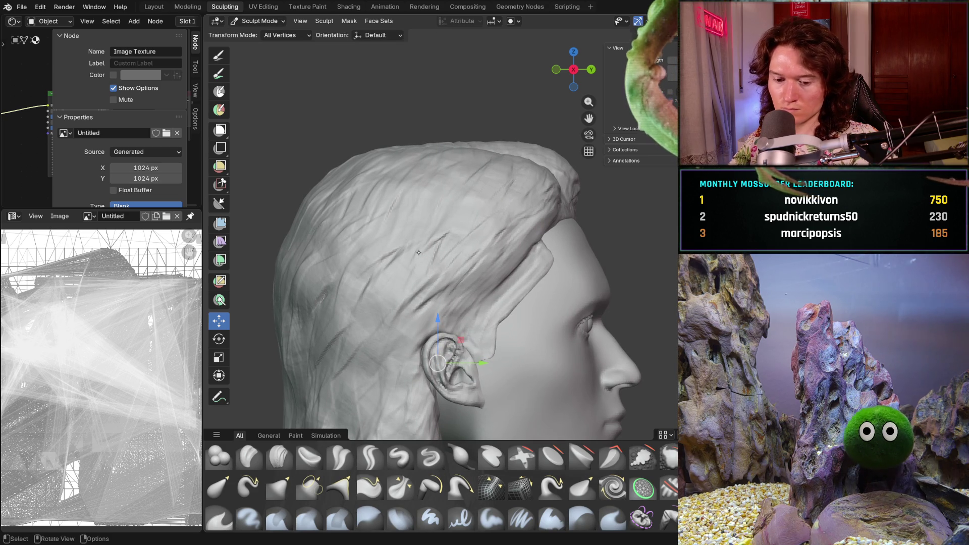
- Move the hair mesh backward along Y and down along Z so it sits on the head
key("alt+q")
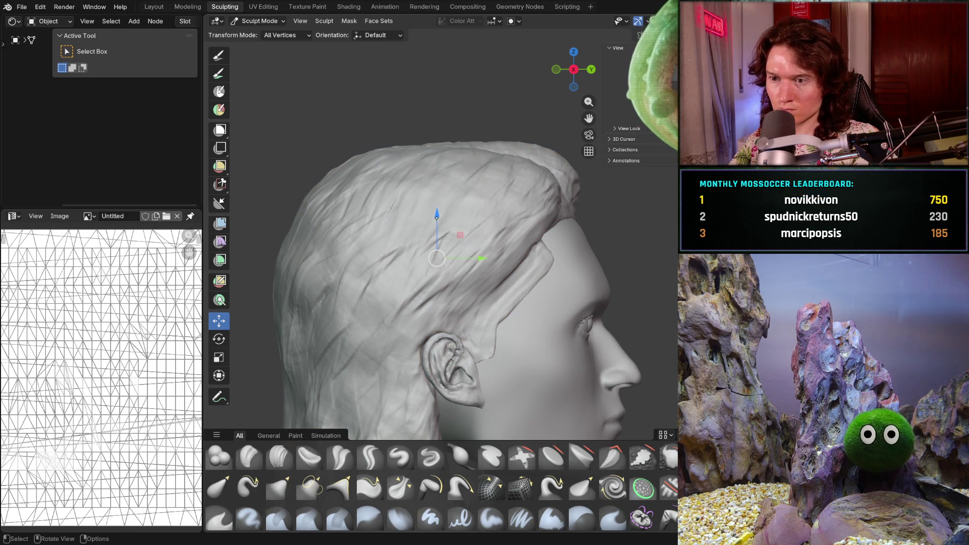
left_click_drag(436, 216, 440, 211)
left_click_drag(475, 258, 464, 259)
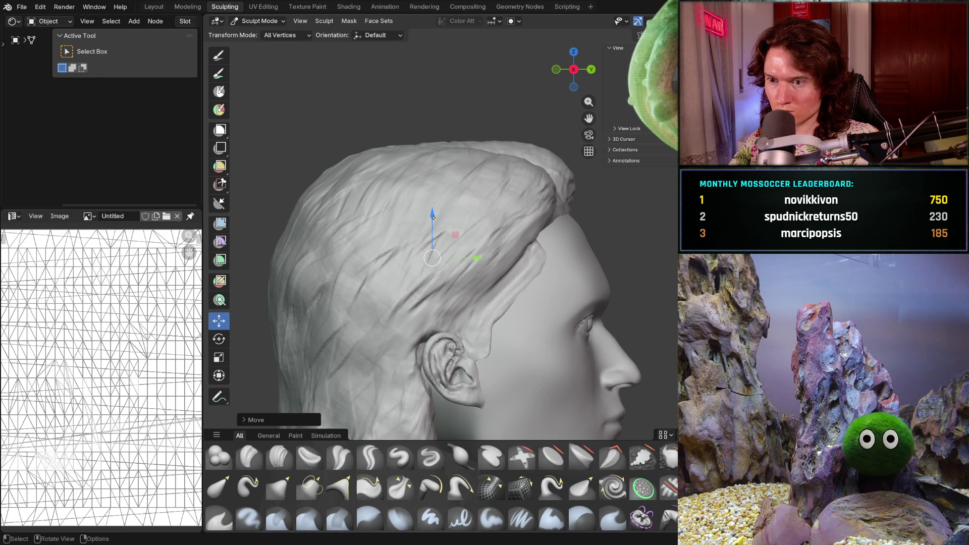
left_click_drag(432, 214, 480, 267)
mouse_move(487, 280)
middle_mouse_down()
mouse_move(460, 331)
mouse_move(477, 309)
middle_mouse_up()
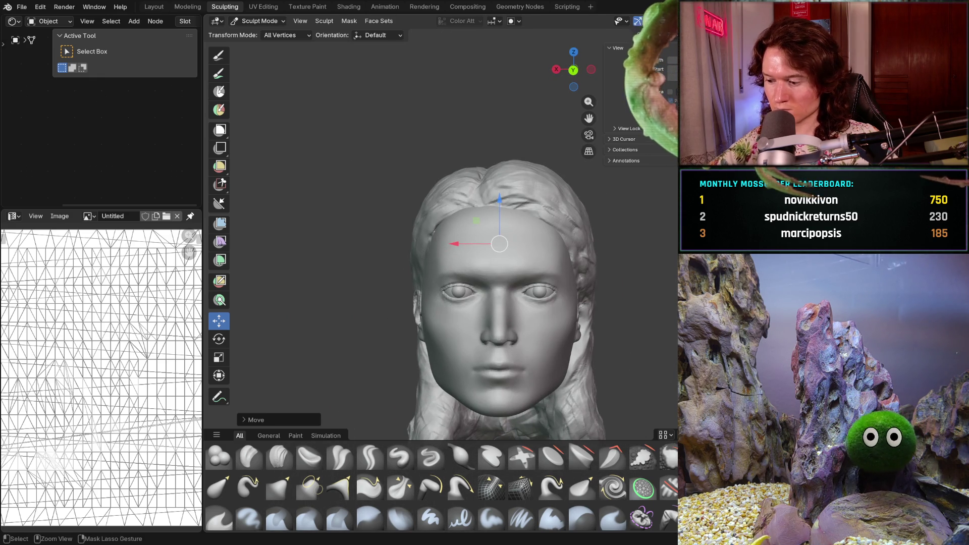
- Undo the last change, pick the annotation tool, and return to Object Mode
key("ctrl+z")
scroll(517, 341, "up", 3)
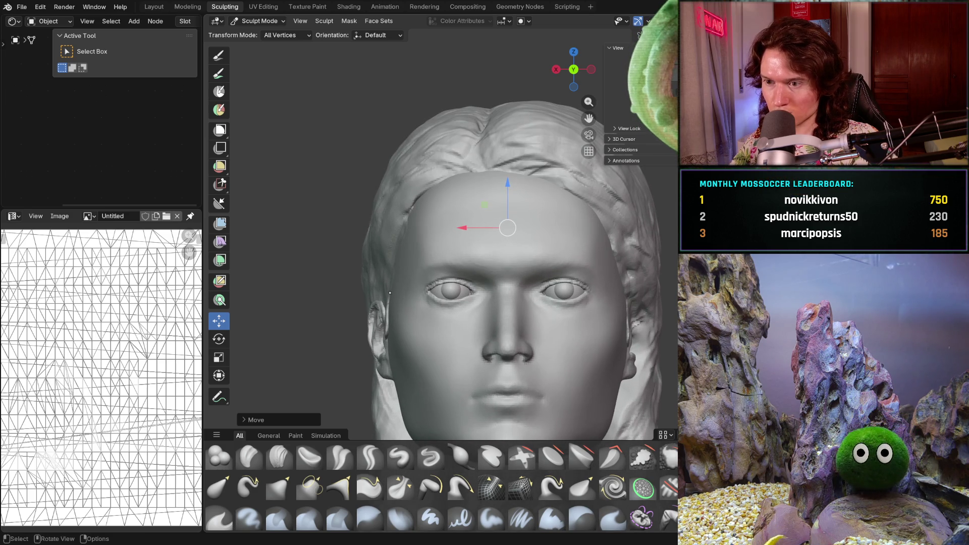
left_click(218, 397)
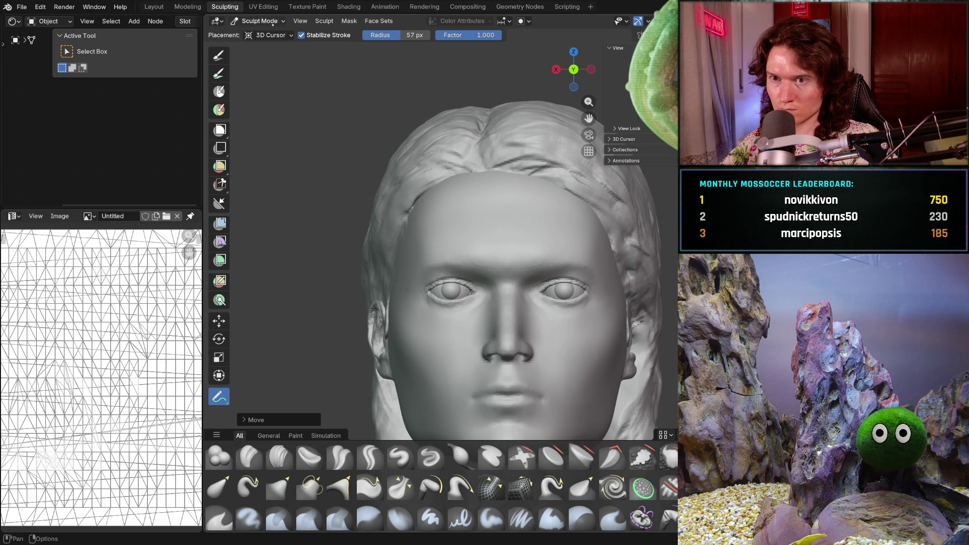
left_click(257, 21)
left_click(260, 33)
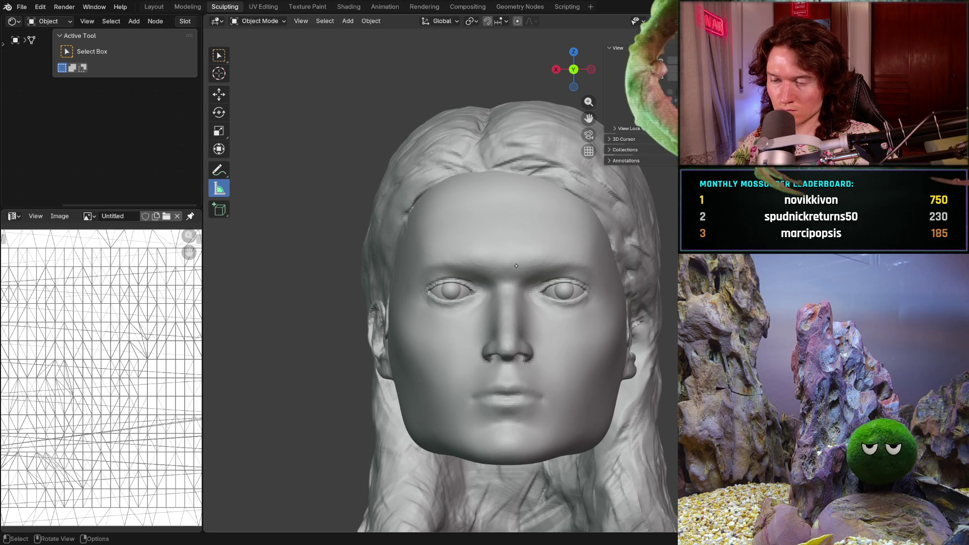
- Drag rulers down the nose (0.093377 m) and forehead (0.087657 m), view from the side, and hide the hair
left_click_drag(509, 276, 508, 354)
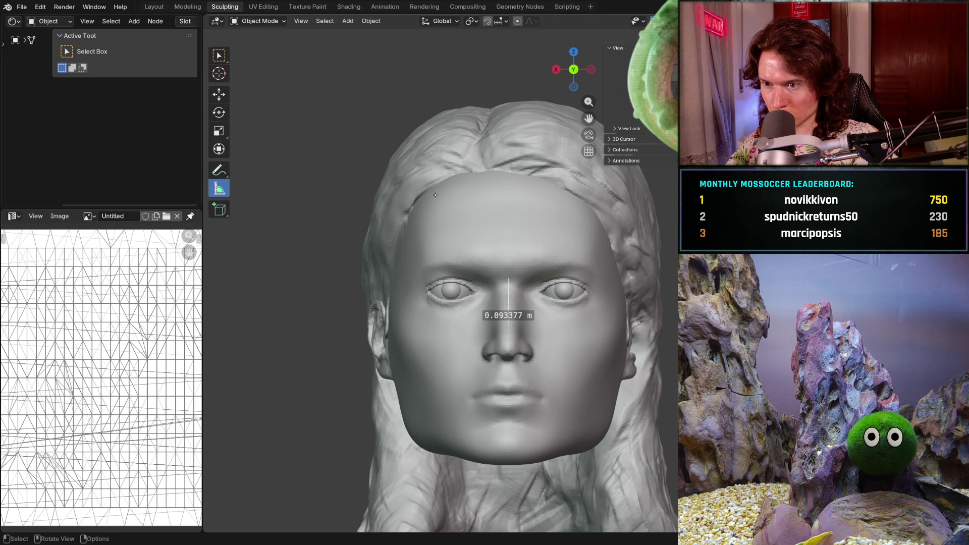
left_click_drag(441, 185, 444, 255)
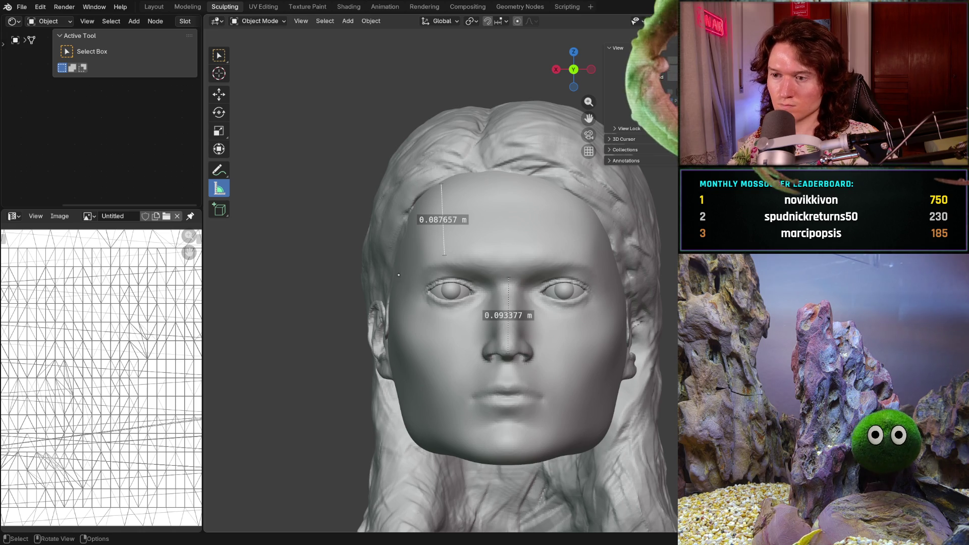
mouse_move(438, 302)
middle_mouse_down()
mouse_move(502, 352)
mouse_move(621, 270)
middle_mouse_up()
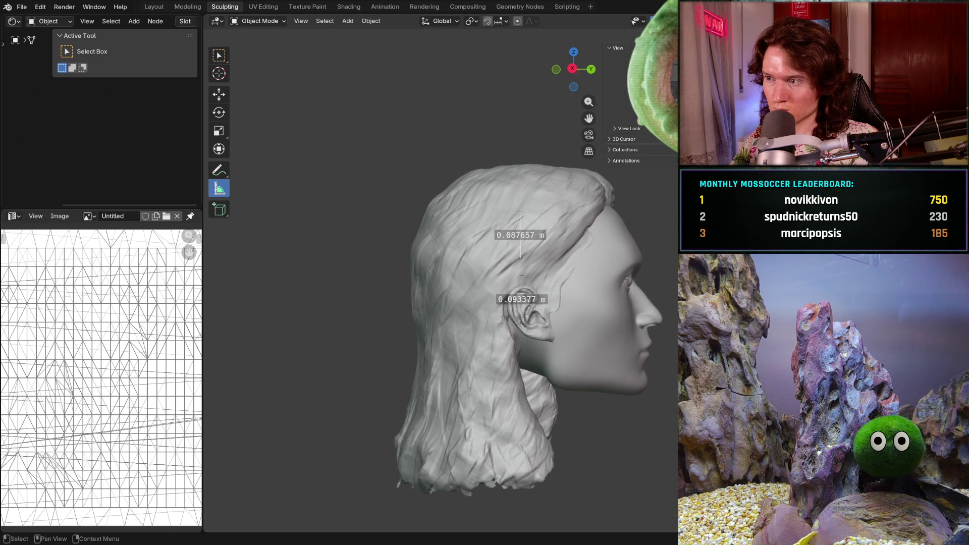
key("h")
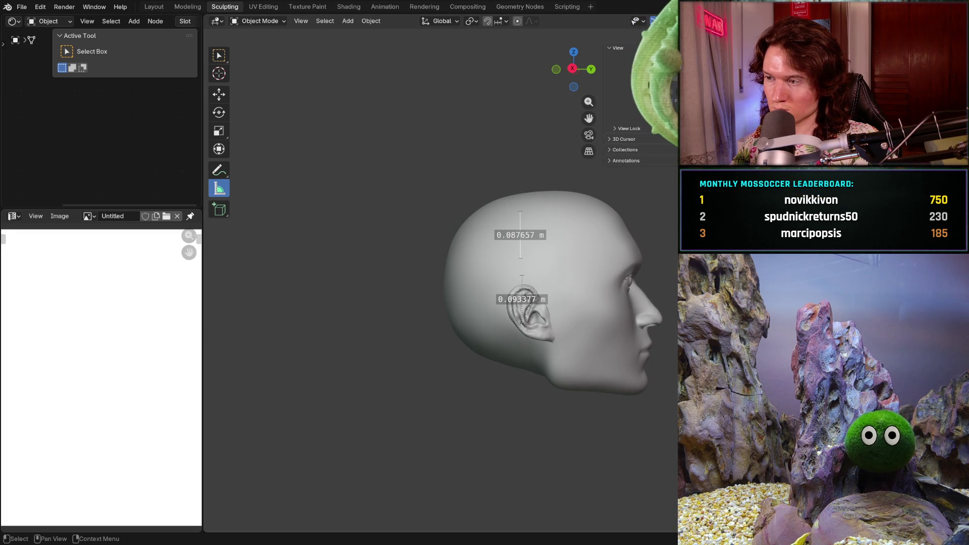
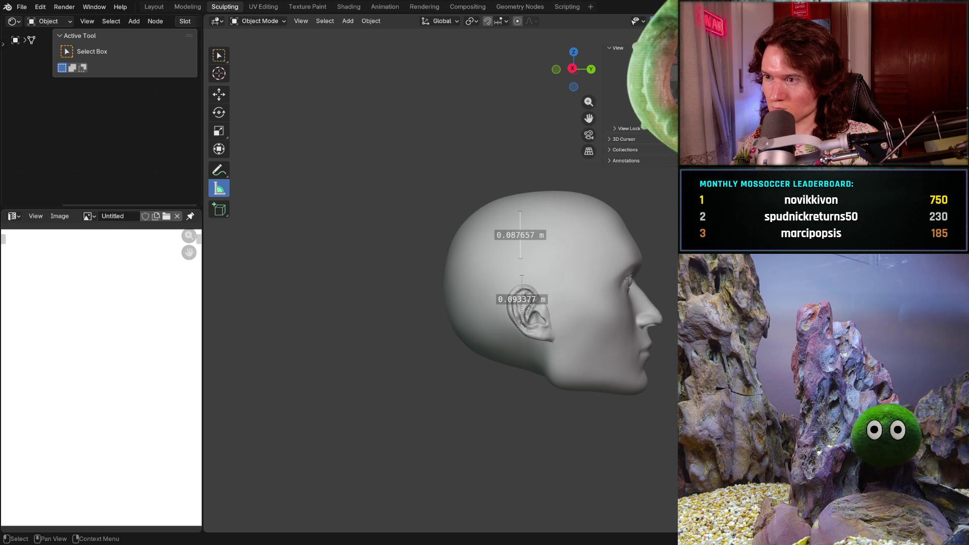
- Select the head mesh and switch it from Object Mode to Sculpt Mode
middle_click_drag(474, 303, 409, 311)
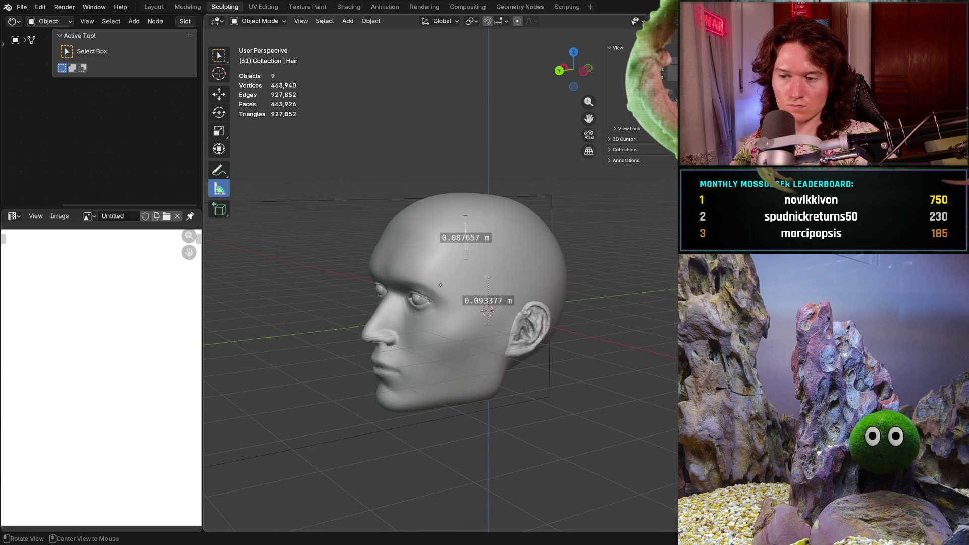
left_click(258, 21)
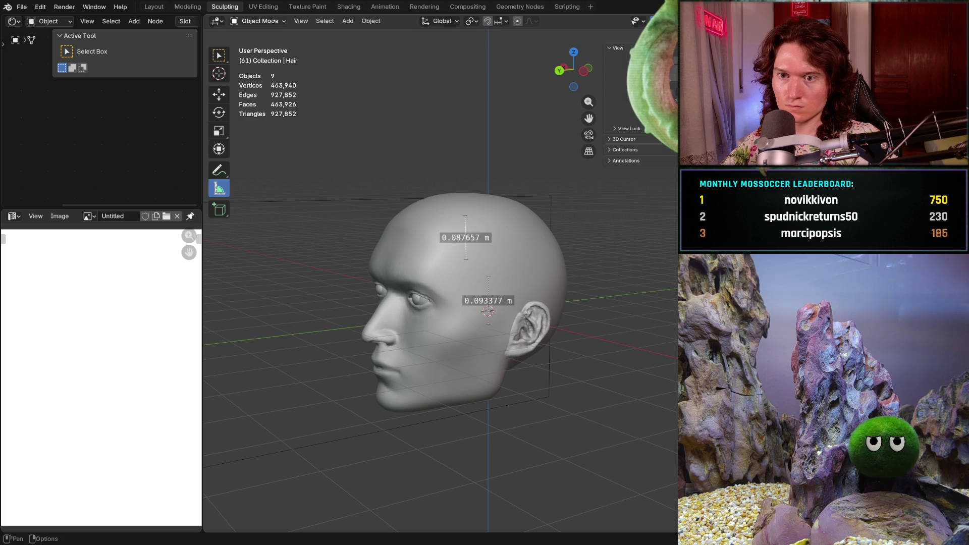
left_click(515, 238)
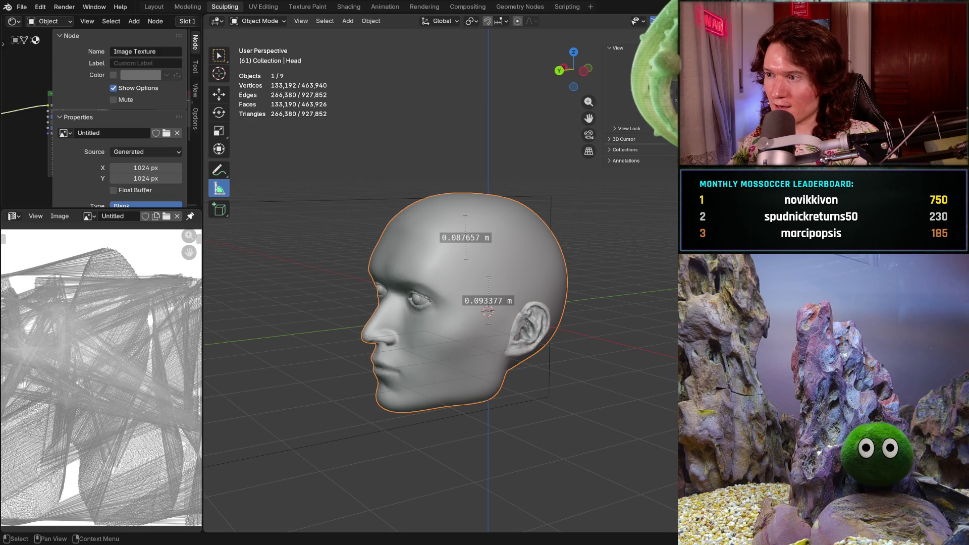
left_click(258, 21)
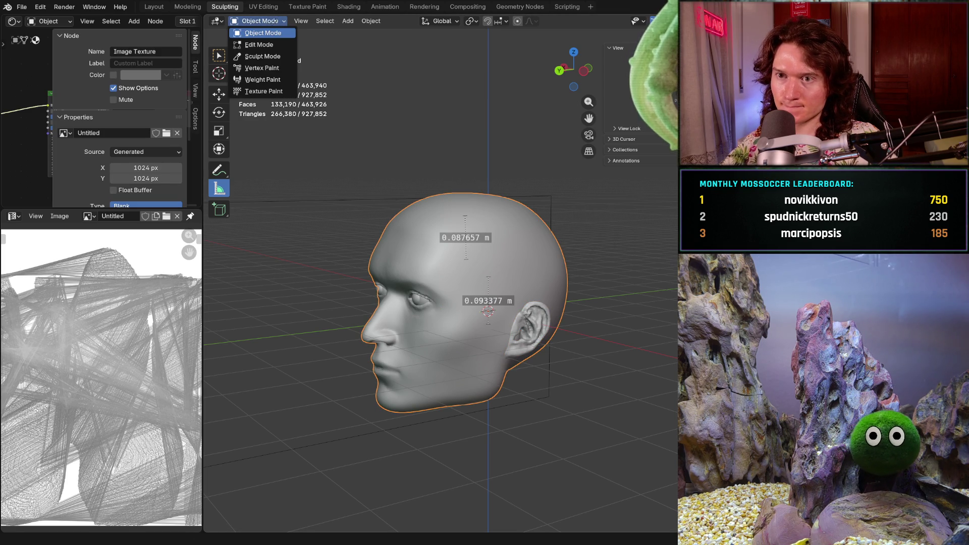
left_click(282, 53)
- In left side ortho view, pull the top of the cranium with the Grab brush
mouse_move(450, 221)
middle_mouse_down()
mouse_move(395, 231)
mouse_move(404, 219)
mouse_move(444, 212)
middle_mouse_up()
key("g")
key("KP_3")
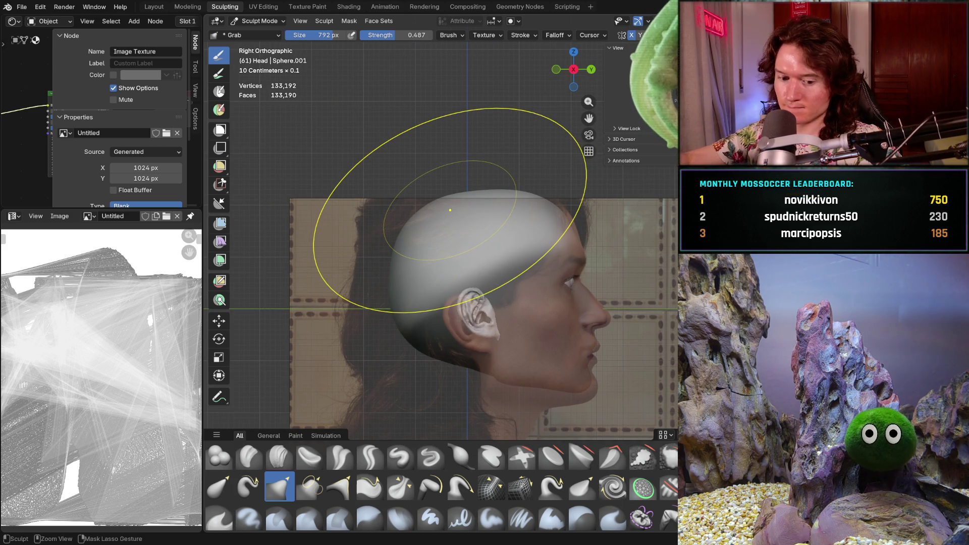
key("ctrl+KP_3")
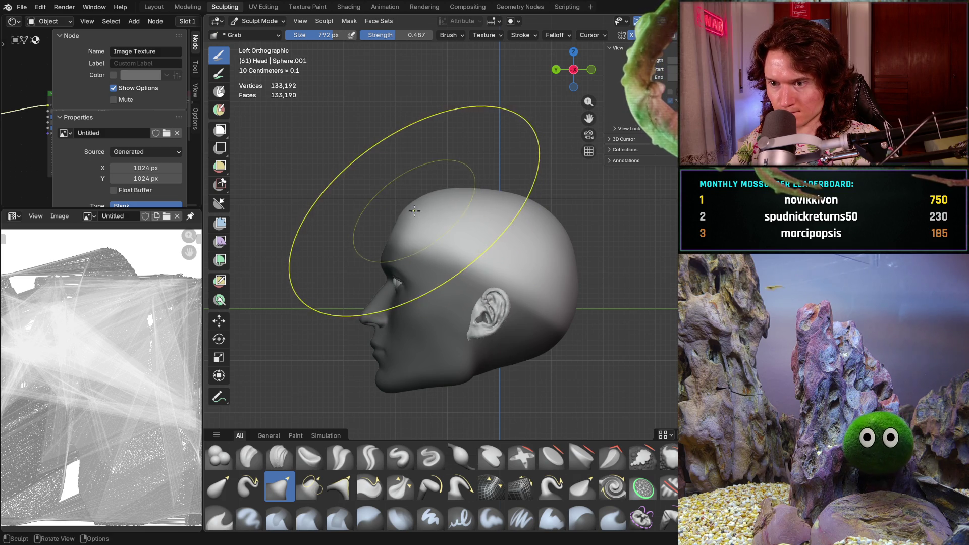
left_click_drag(442, 189, 445, 190)
- Shrink the brush to 558 px and reshape and flatten the top and back of the skull
key("f")
left_click(424, 188)
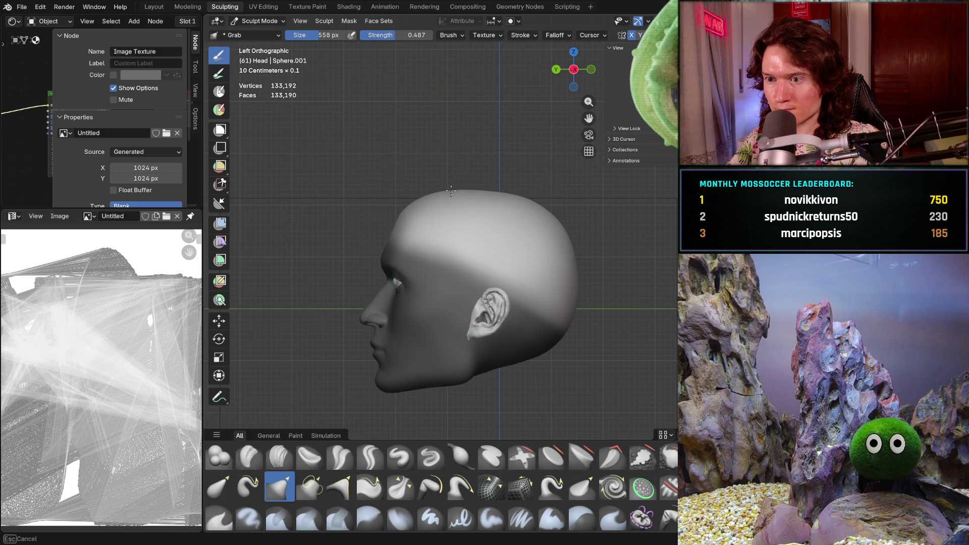
left_click_drag(451, 189, 447, 190)
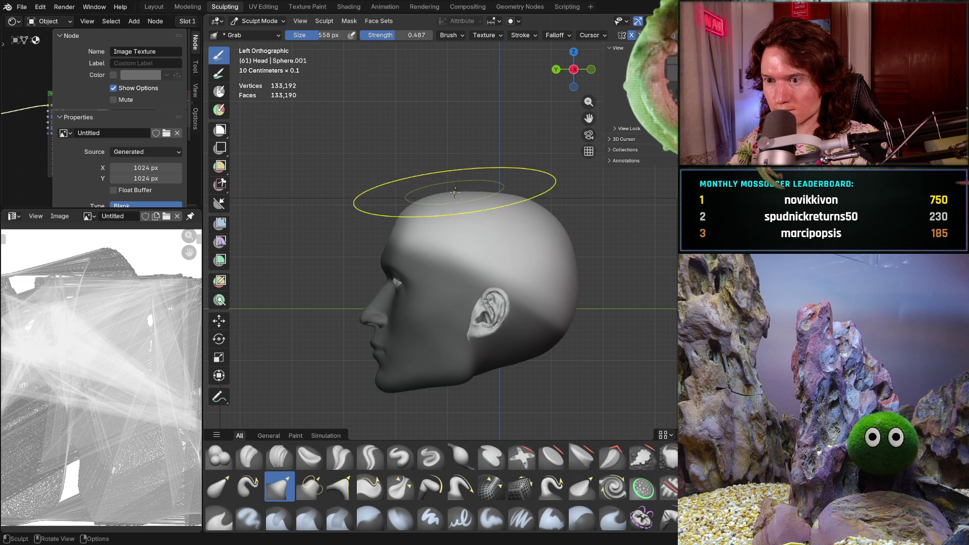
mouse_move(573, 245)
left_mouse_down()
mouse_move(568, 255)
mouse_move(572, 248)
left_mouse_up()
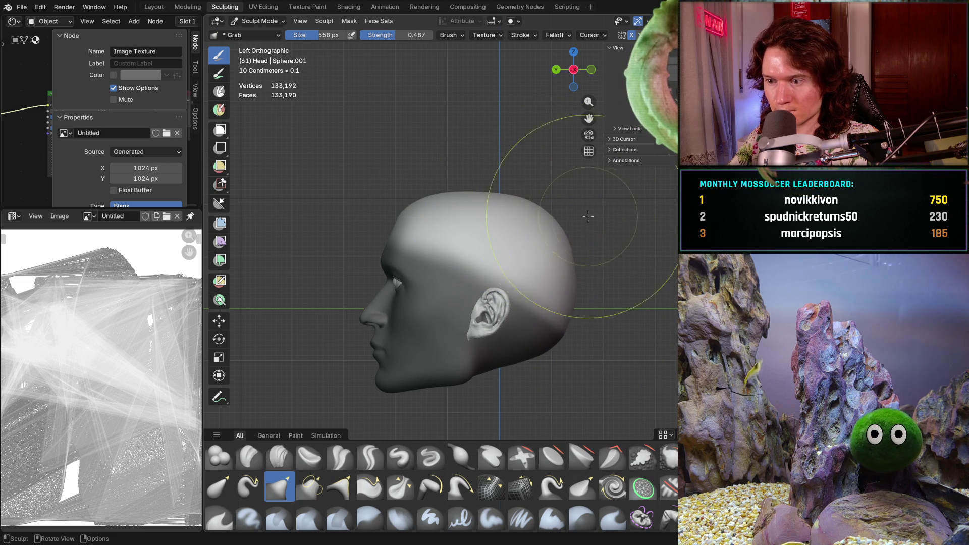
left_click_drag(485, 193, 453, 202)
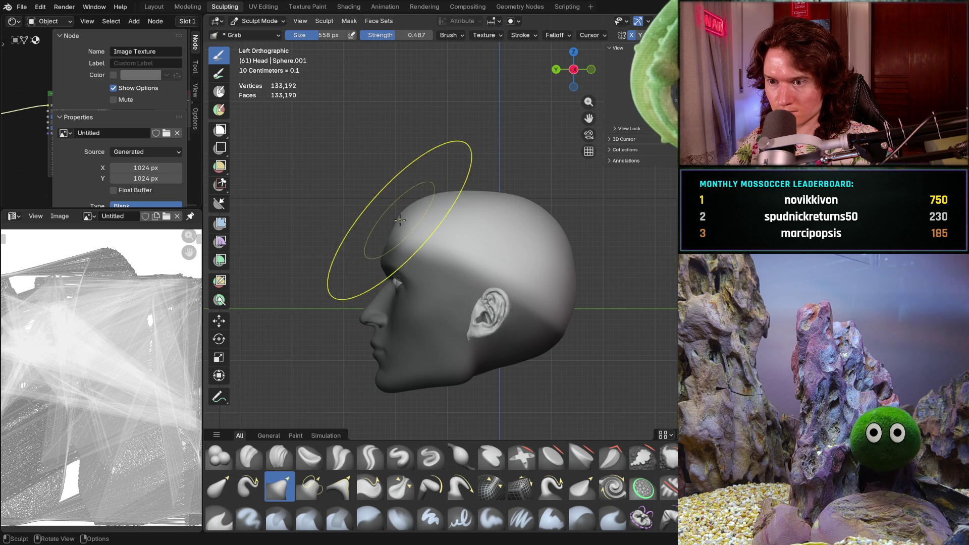
left_click_drag(453, 191, 458, 194)
- Reduce the brush to 406 px and view the head from the front
key("f")
left_click(432, 197)
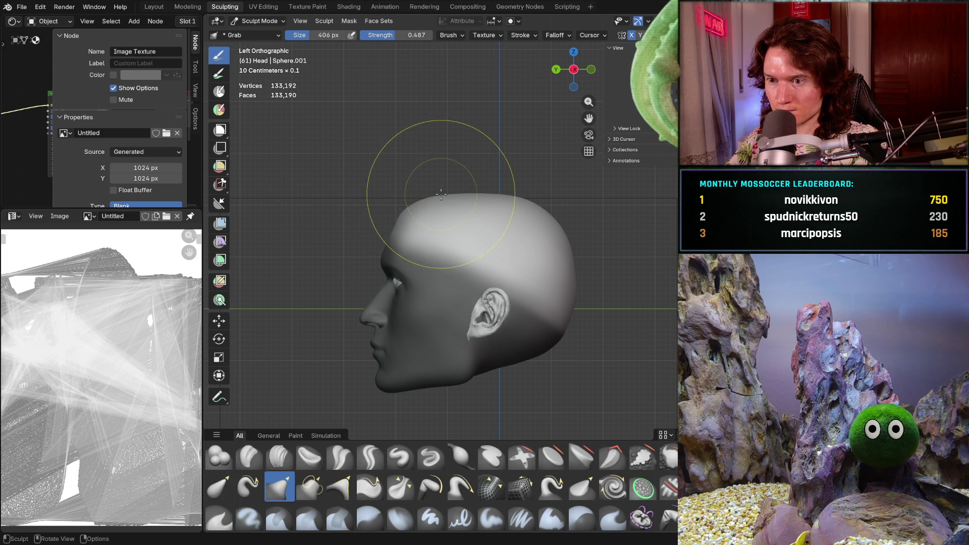
mouse_move(443, 277)
middle_mouse_down()
mouse_move(424, 278)
mouse_move(480, 286)
mouse_move(486, 263)
middle_mouse_up()
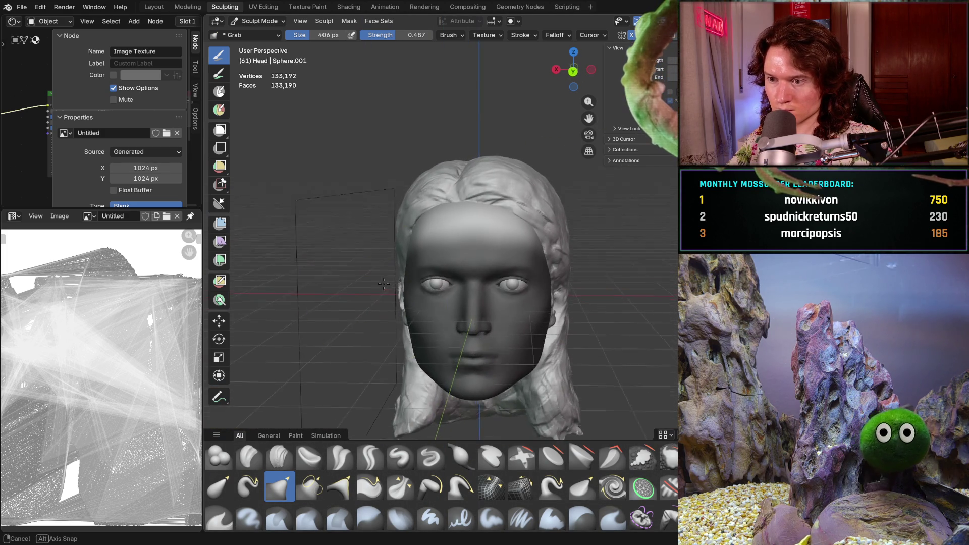
- Switch to the hair mesh and nudge it forward, back, up and down around the head
middle_click_drag(277, 348, 303, 346)
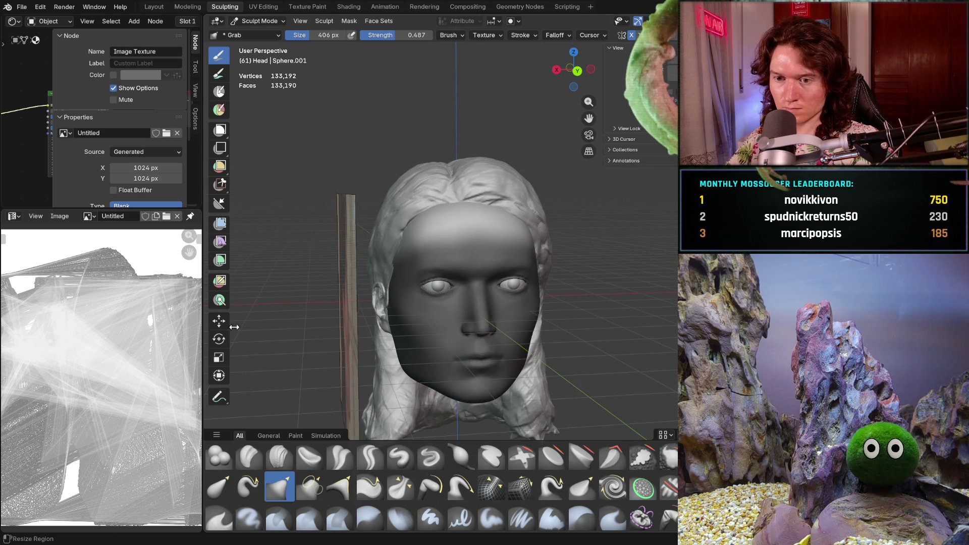
key("g")
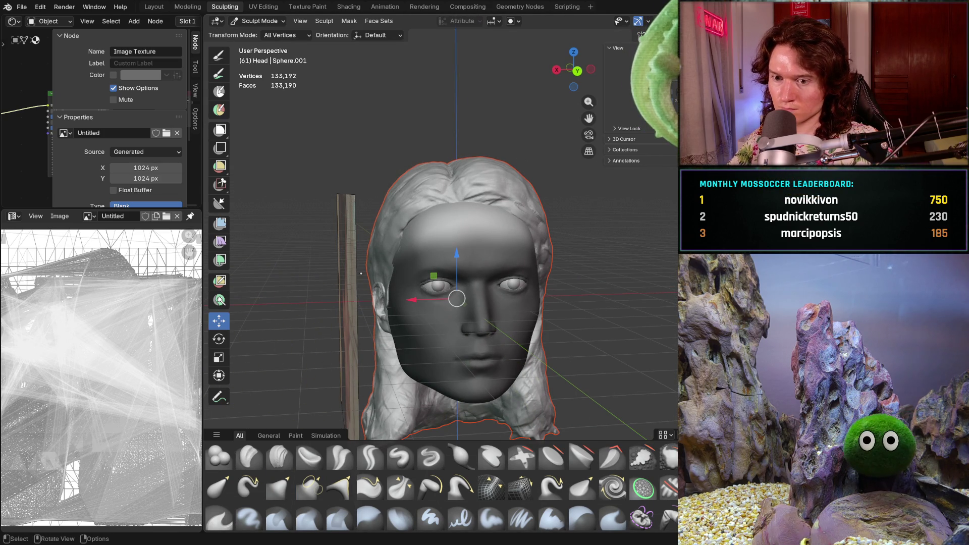
key("alt+q")
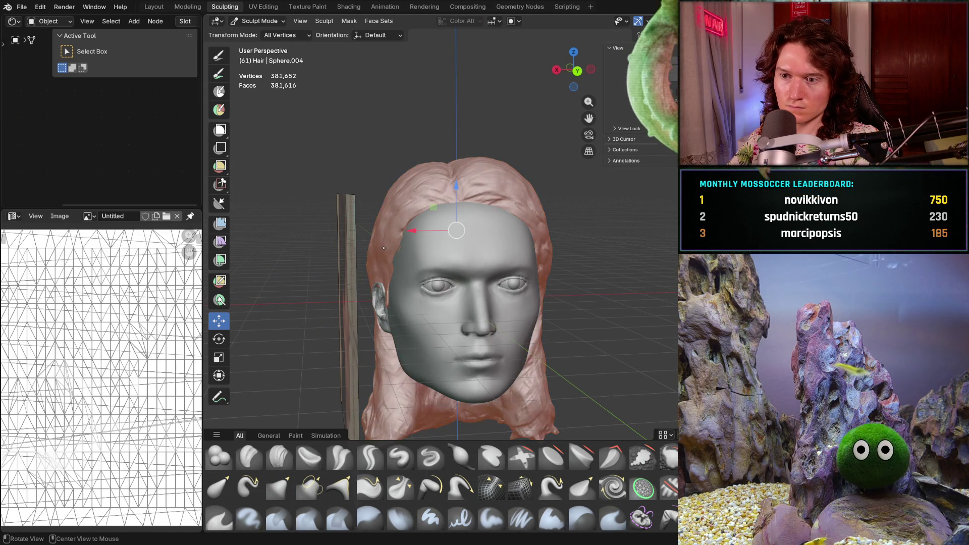
mouse_move(373, 253)
middle_mouse_down()
mouse_move(589, 240)
mouse_move(420, 246)
middle_mouse_up()
left_click_drag(428, 241, 432, 240)
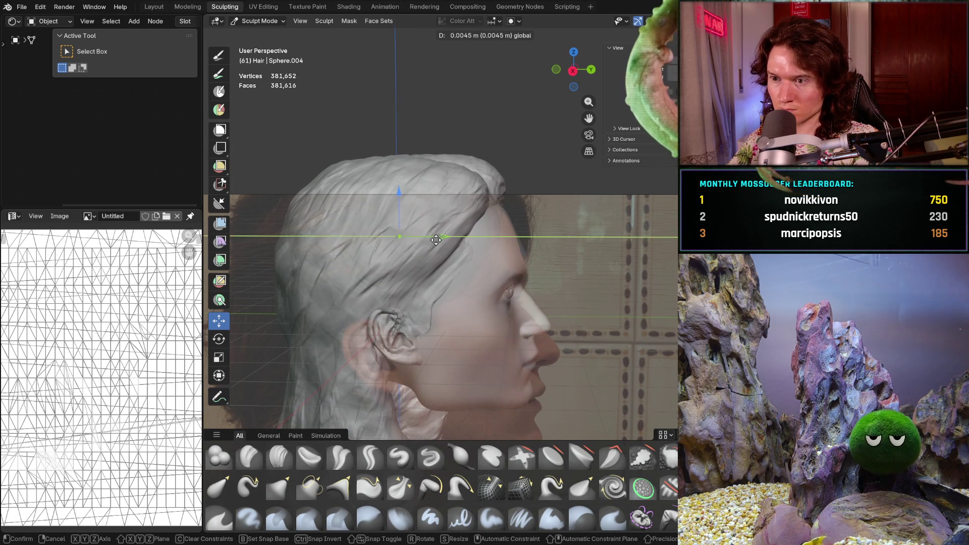
left_click_drag(400, 198, 401, 196)
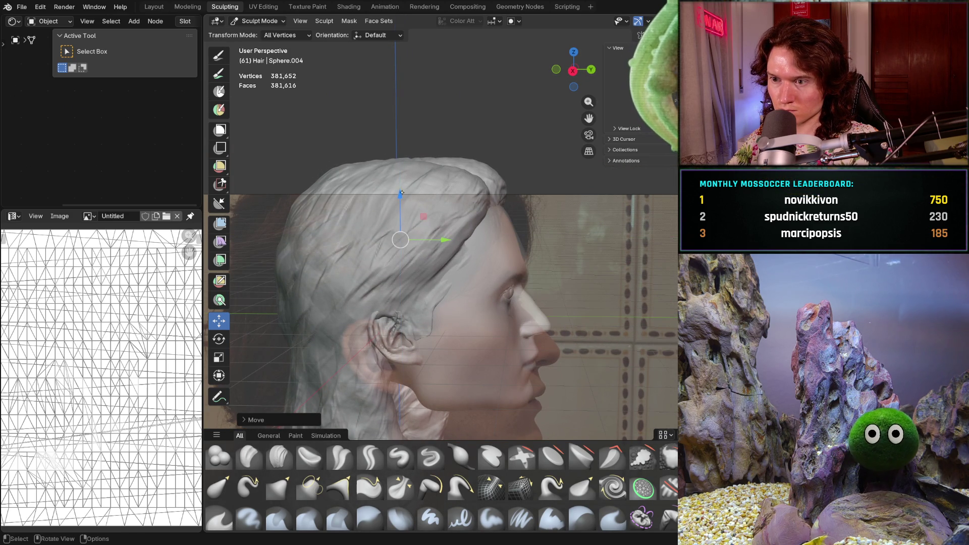
left_click_drag(447, 242, 438, 237)
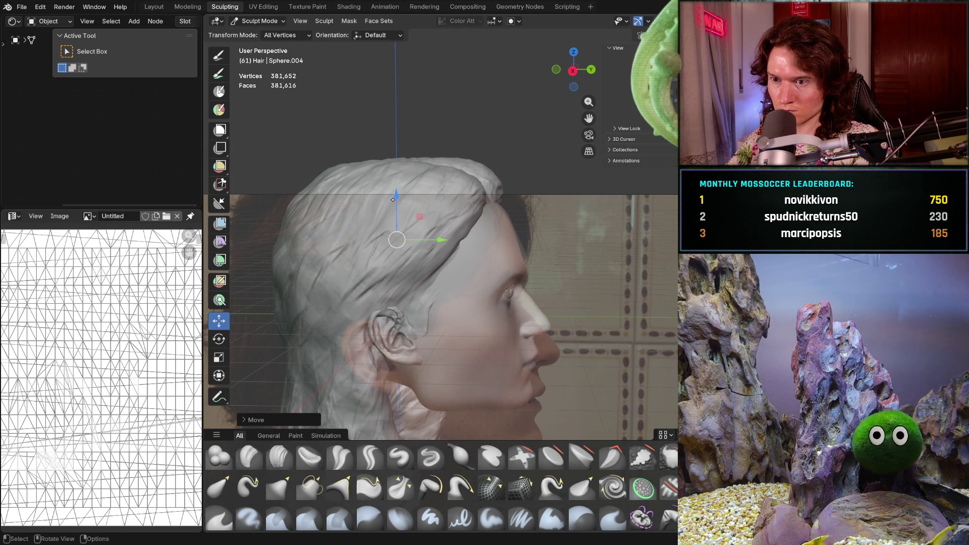
left_click_drag(394, 197, 394, 192)
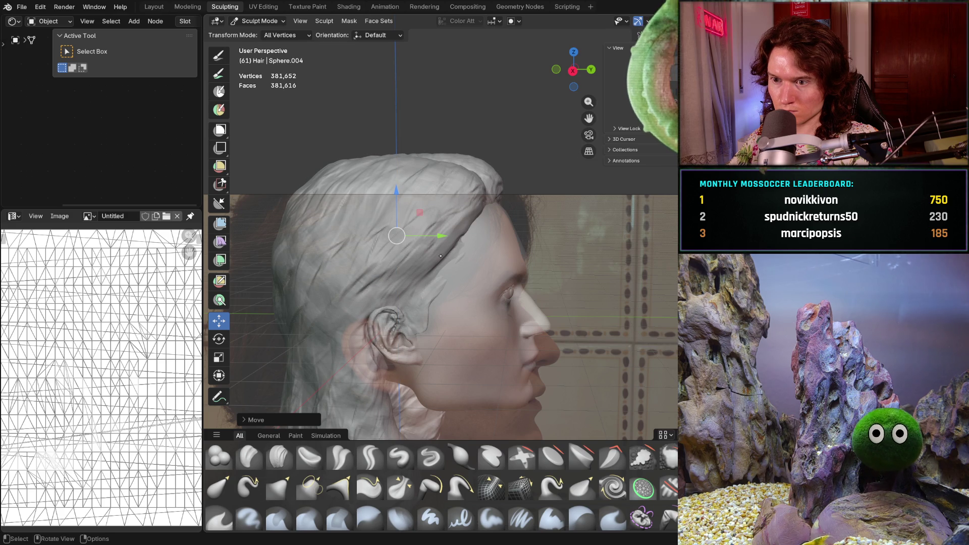
left_click_drag(432, 245, 428, 245)
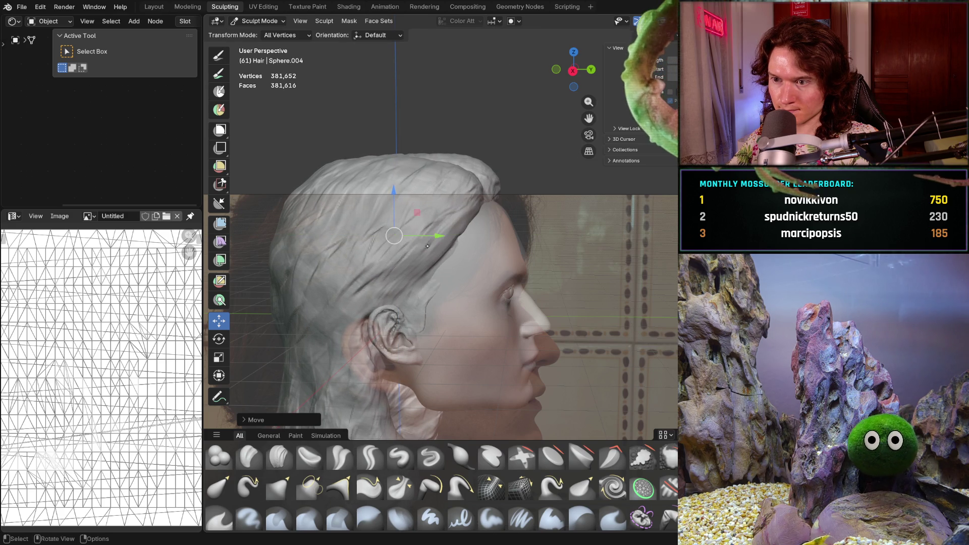
- Hide the hair mesh, restore the overlays, and return sculpting to the head
middle_click_drag(528, 261, 380, 257)
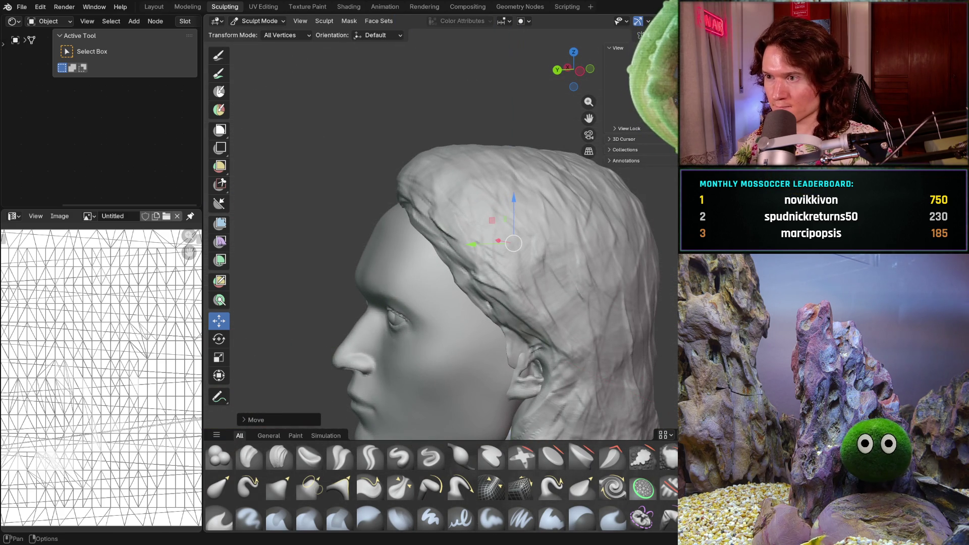
key("h")
key("shift+alt+z")
key("KP_6")
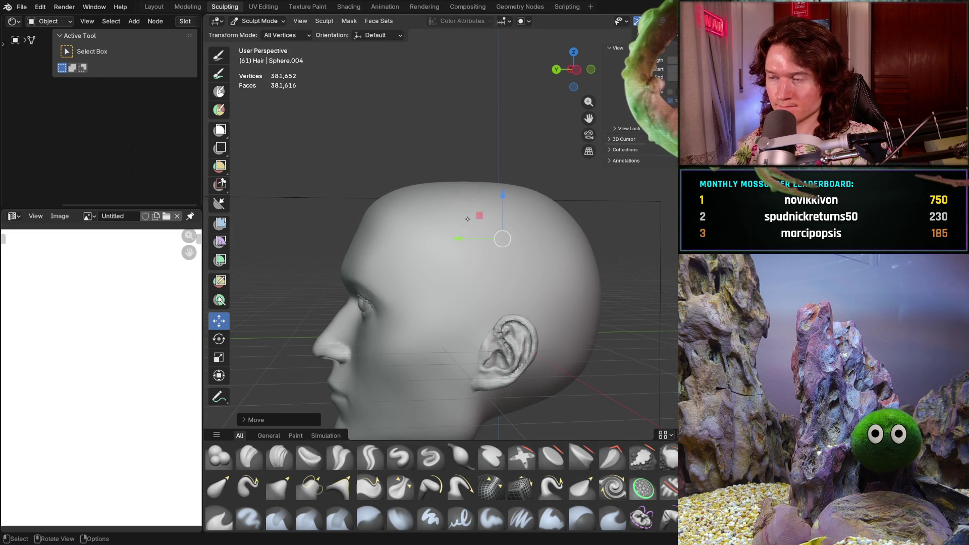
key("alt+q")
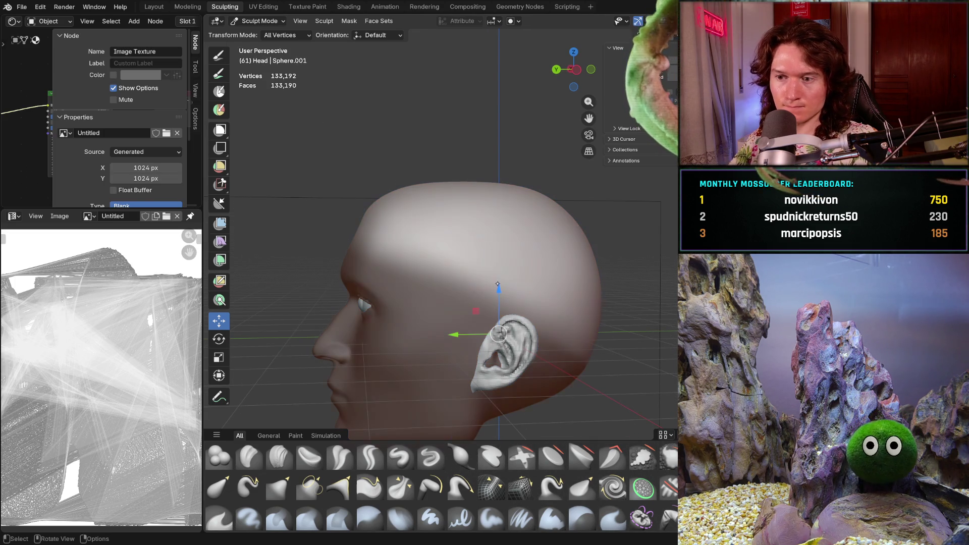
- In zoomed Right Ortho view, set the Grab brush to 662 px and pull the crown lower
key("KP_3")
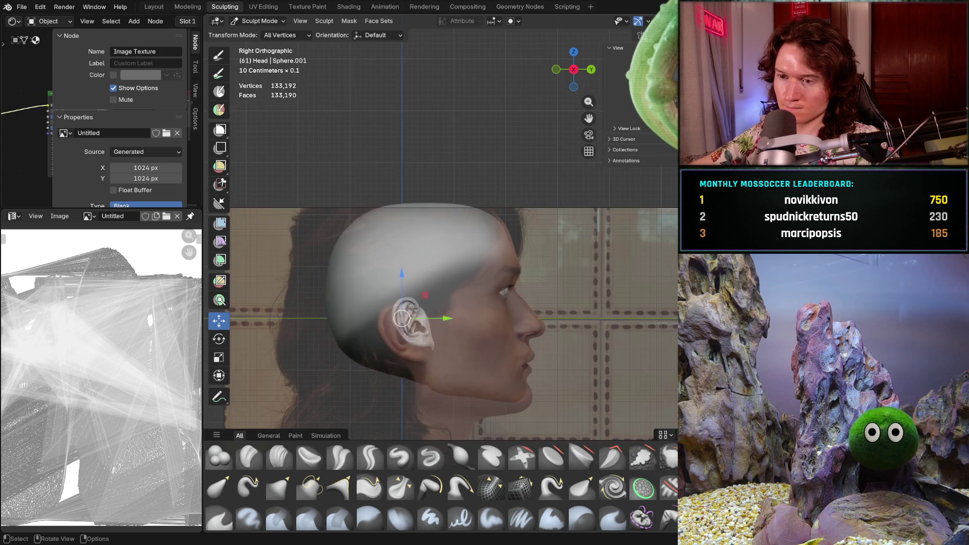
key("ctrl+KP_3")
key("KP_3")
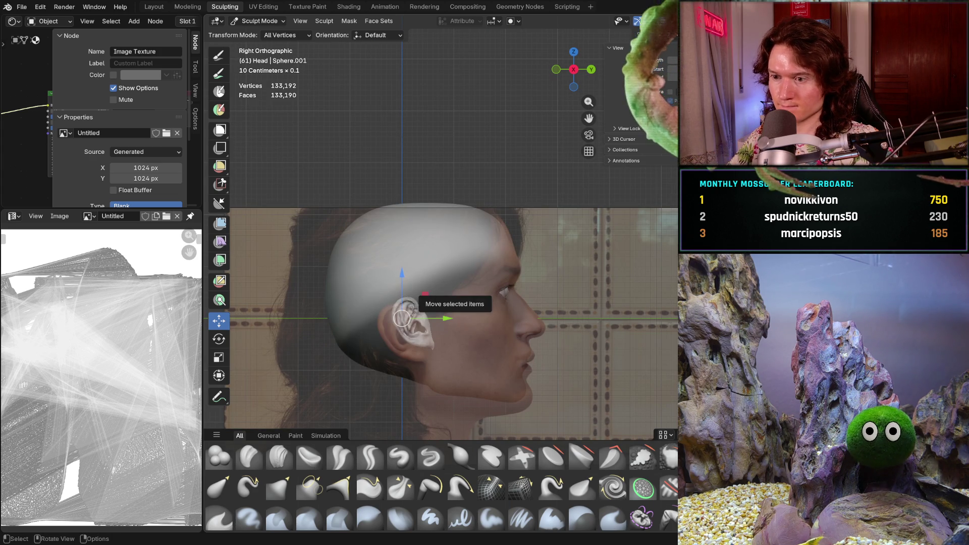
middle_click_drag(487, 273, 487, 268, "ctrl")
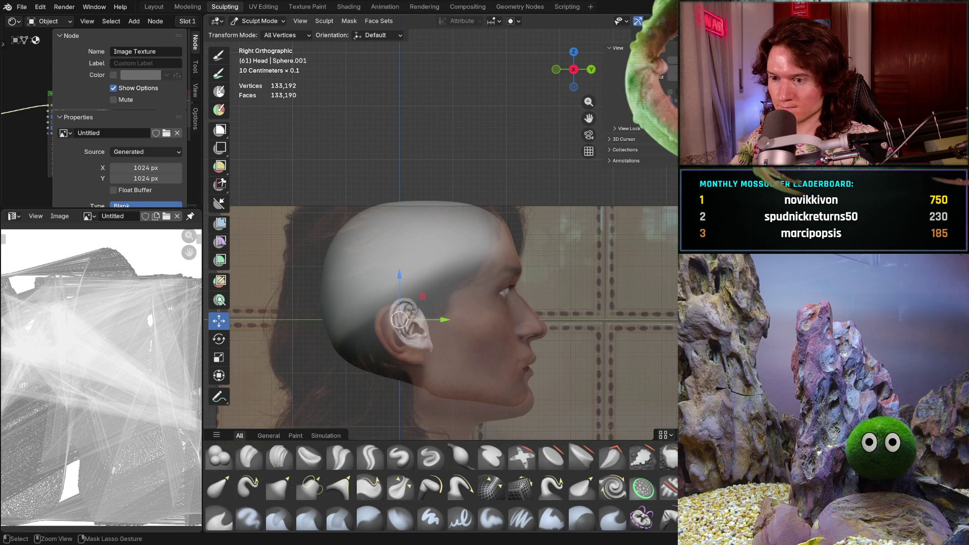
middle_click_drag(493, 332, 511, 287, "ctrl")
key("g")
key("f")
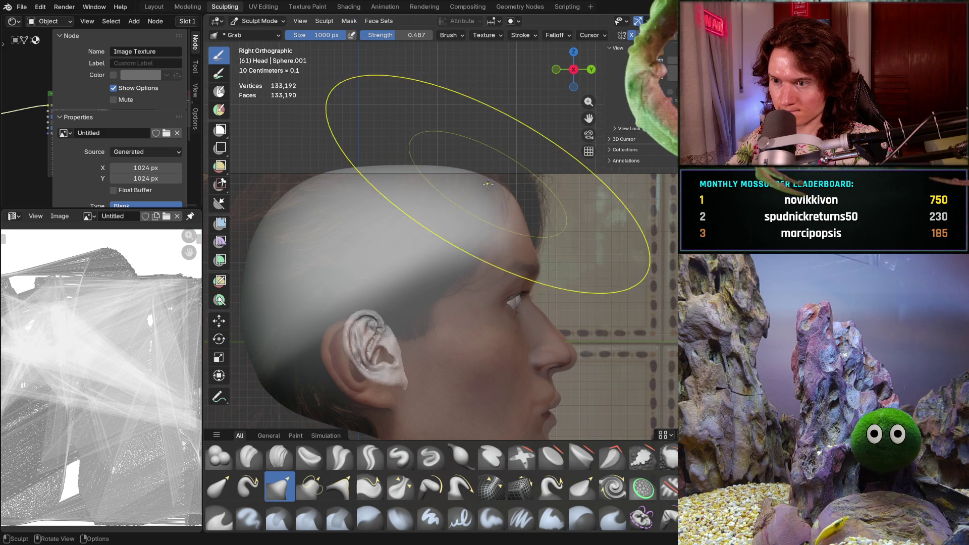
key("f")
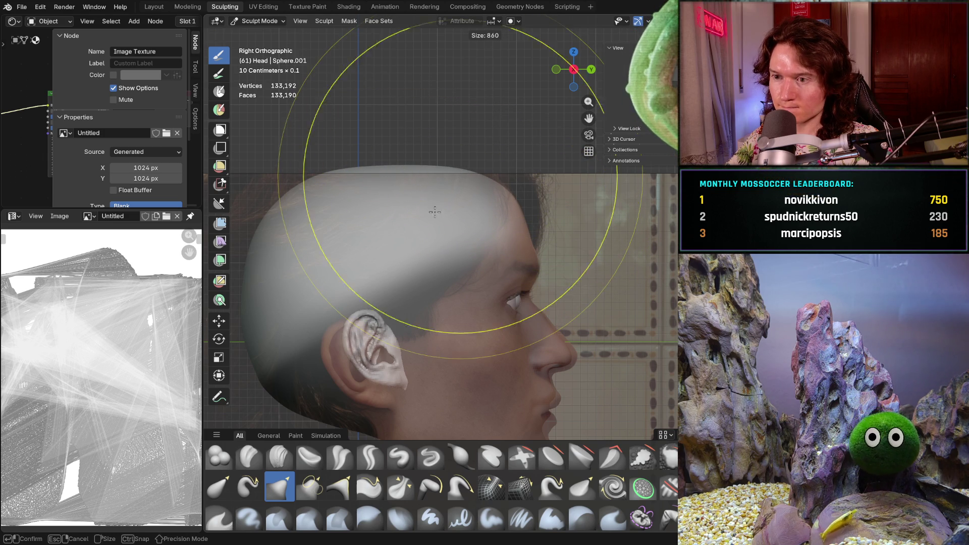
left_click(446, 173)
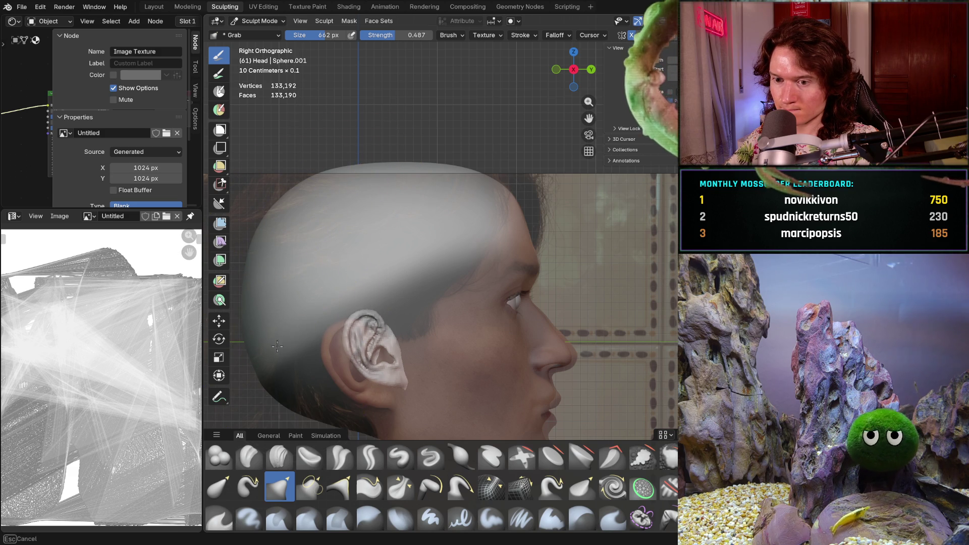
mouse_move(276, 221)
left_mouse_down()
mouse_move(296, 178)
mouse_move(444, 101)
mouse_move(471, 171)
left_mouse_up()
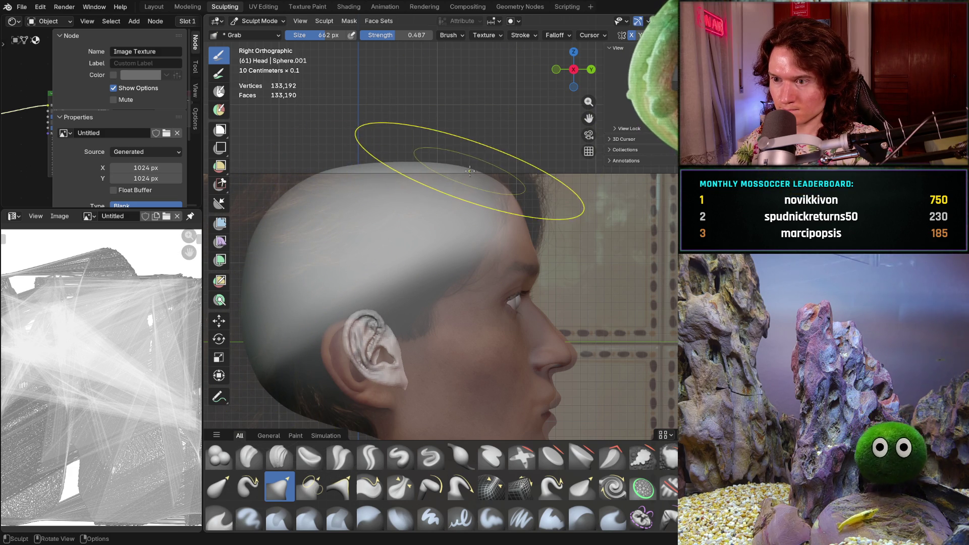
left_click_drag(525, 140, 487, 184)
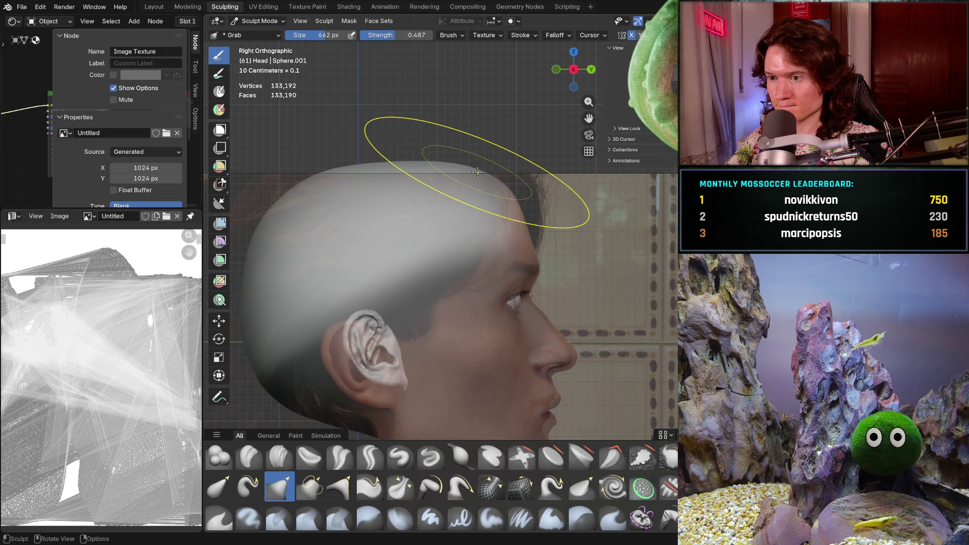
- Check the head from other angles, then nudge the crown lower at 570 px against the reference photo
middle_click_drag(427, 169, 427, 169, "shift")
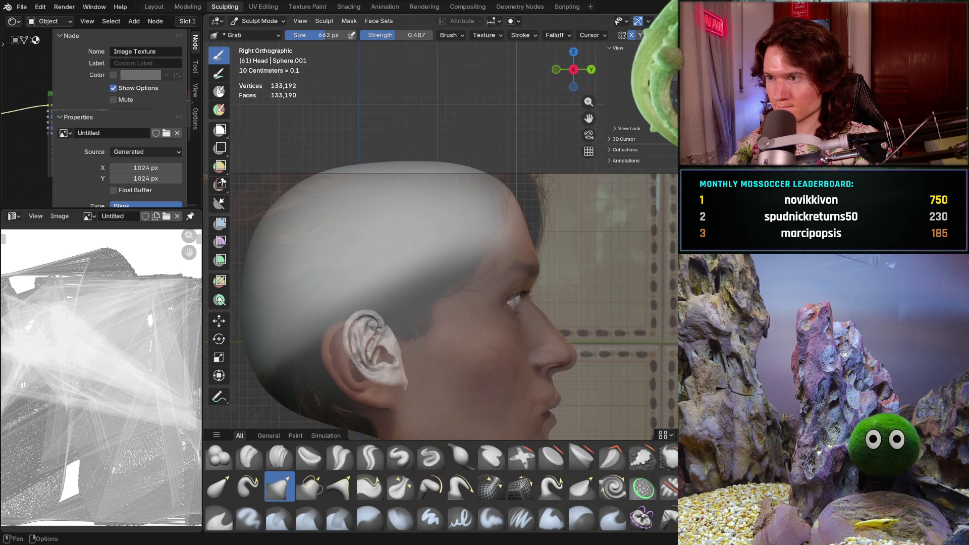
mouse_move(562, 259)
middle_mouse_down()
mouse_move(377, 255)
mouse_move(439, 265)
middle_mouse_up()
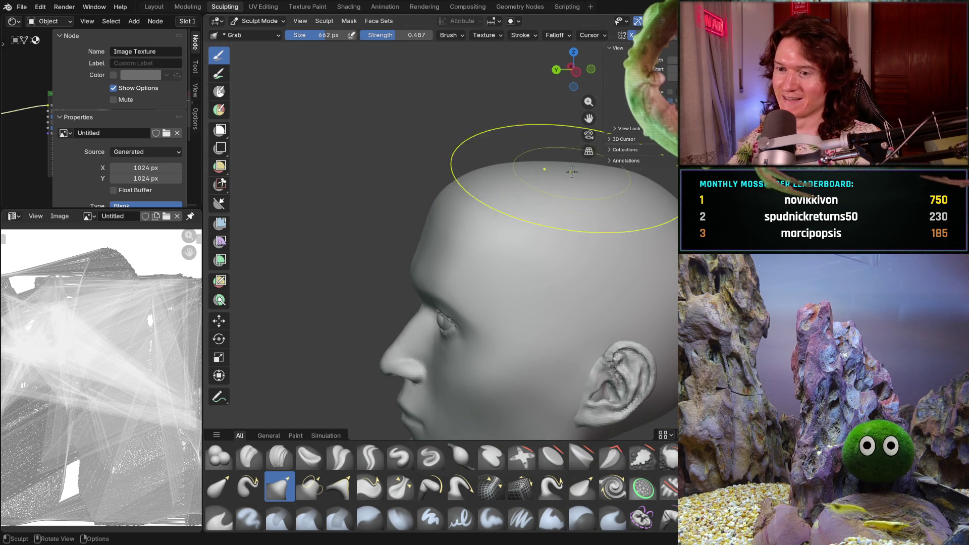
mouse_move(580, 280)
middle_mouse_down()
mouse_move(630, 253)
mouse_move(513, 245)
mouse_move(523, 272)
middle_mouse_up()
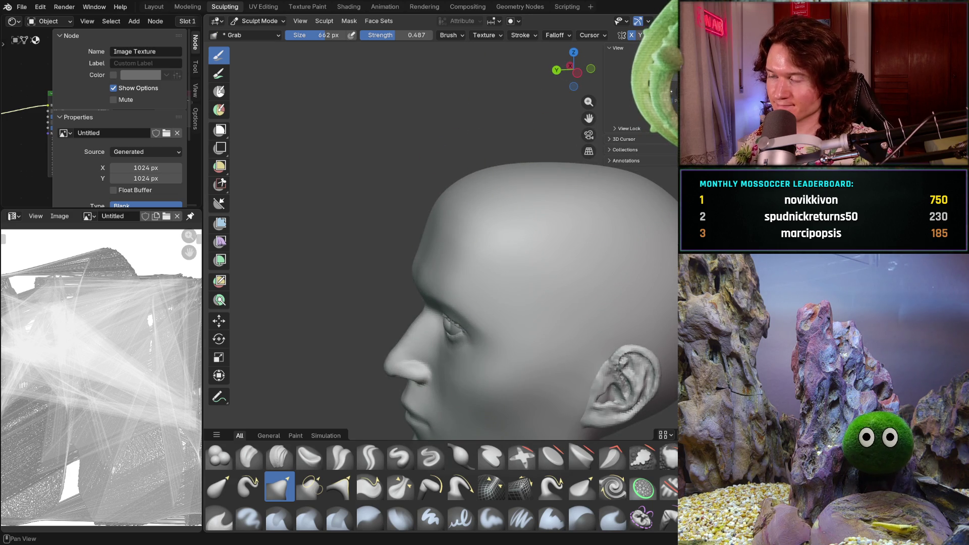
key("KP_3")
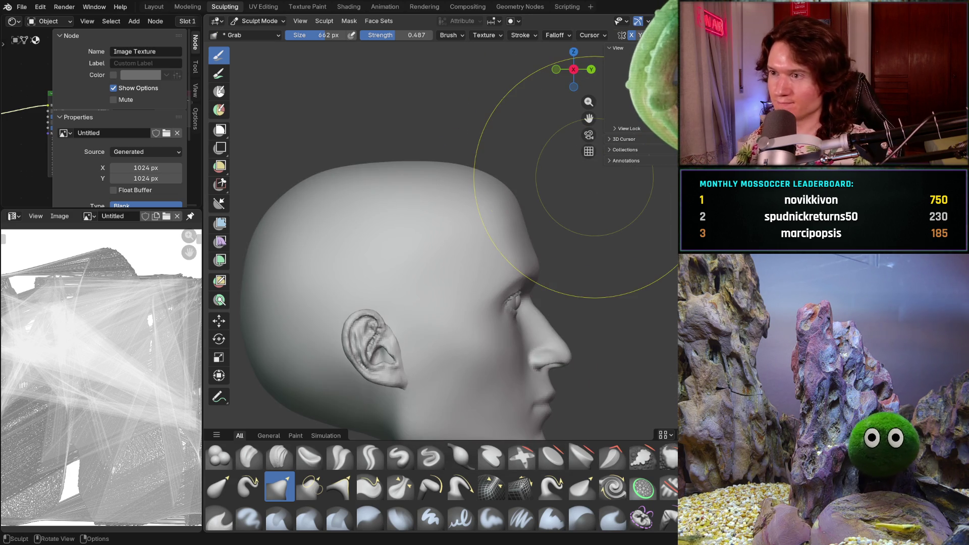
key("shift+alt+z")
key("f")
left_click(503, 188)
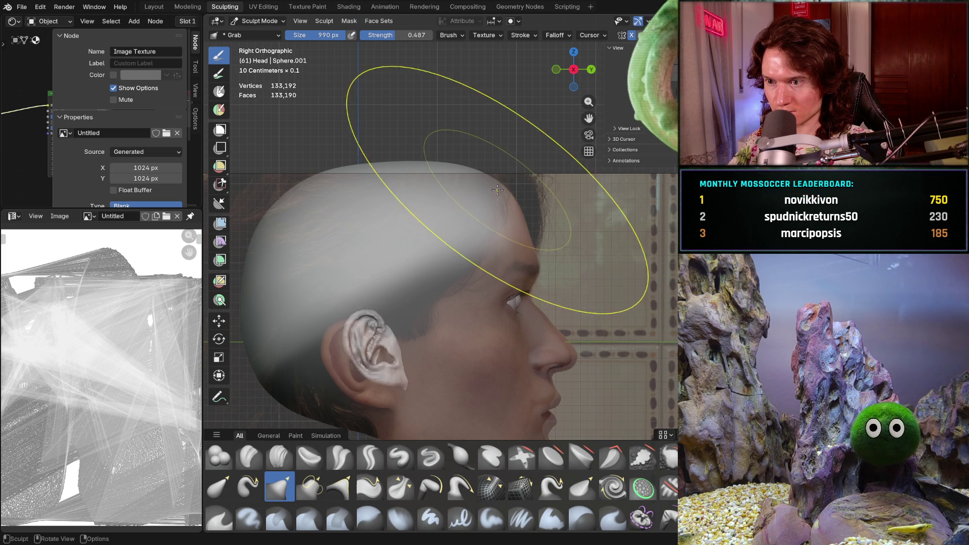
key("f")
left_click(377, 212)
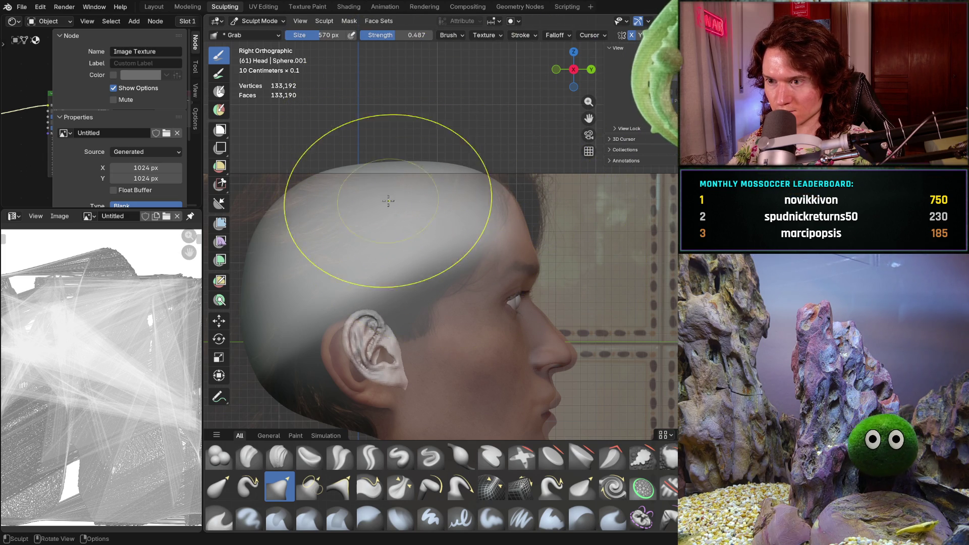
mouse_move(471, 180)
left_mouse_down()
mouse_move(486, 184)
mouse_move(482, 194)
left_mouse_up()
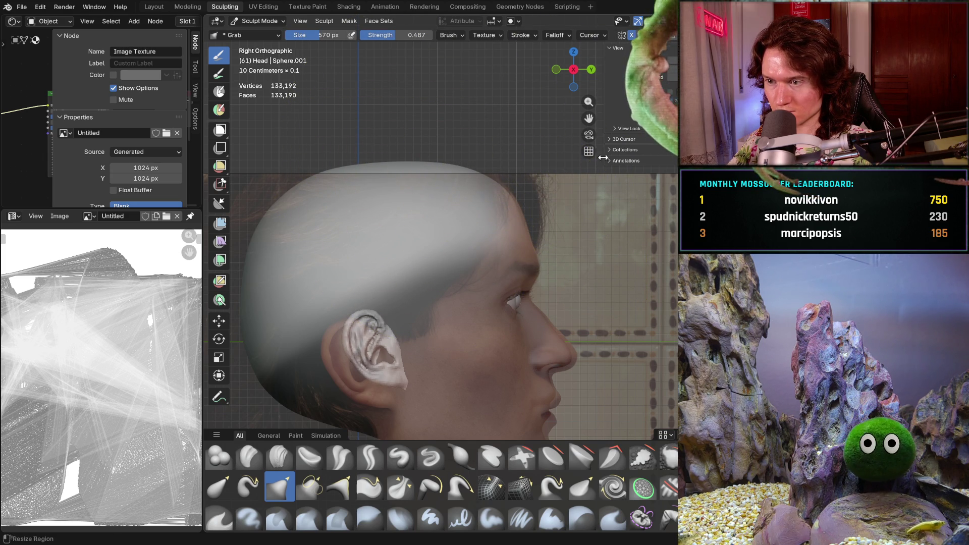
- Round the front top of the cranium, set the brush to 722 px, and bring the hair back to check the fit
key("shift+alt+z")
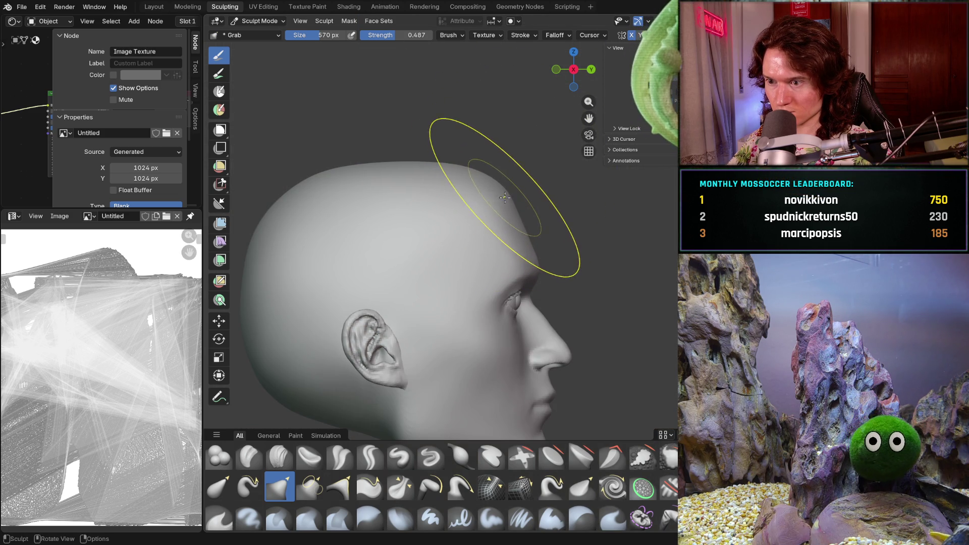
left_click_drag(477, 178, 429, 170)
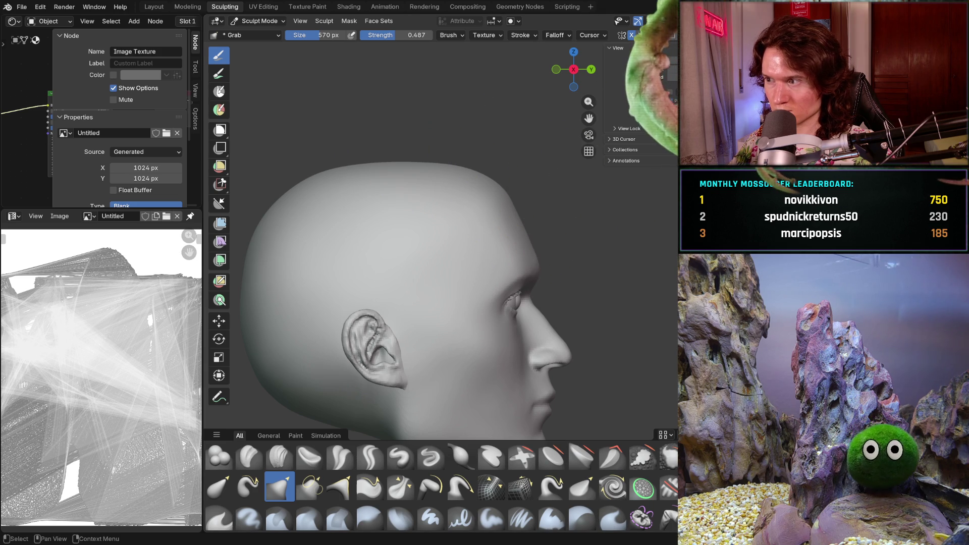
key("alt+h")
key("h")
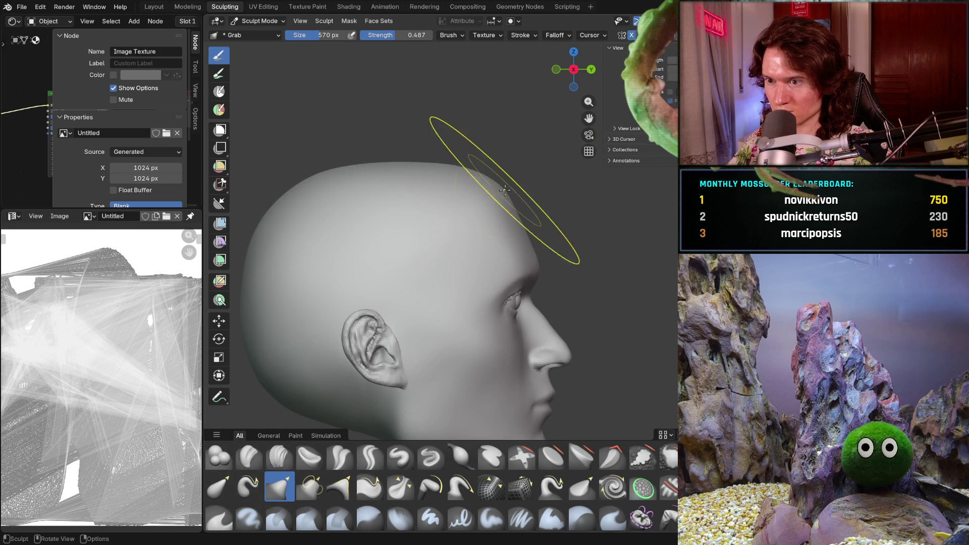
key("f")
left_click(507, 202)
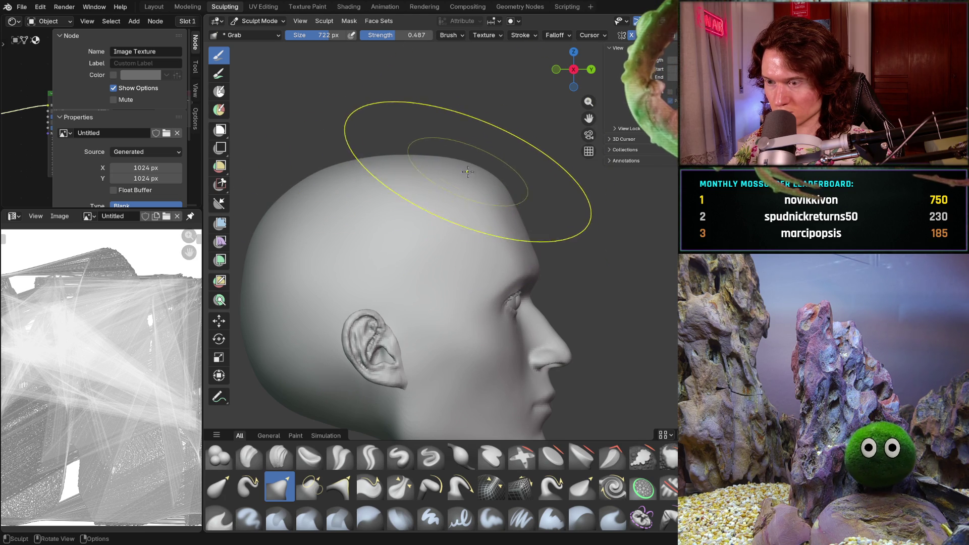
key("ctrl+shift+z")
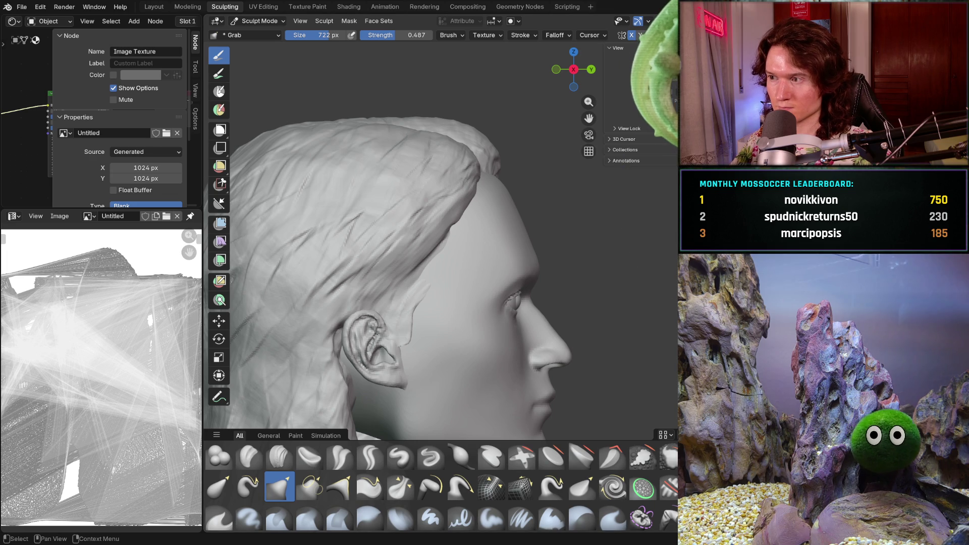
middle_click_drag(582, 276, 510, 305)
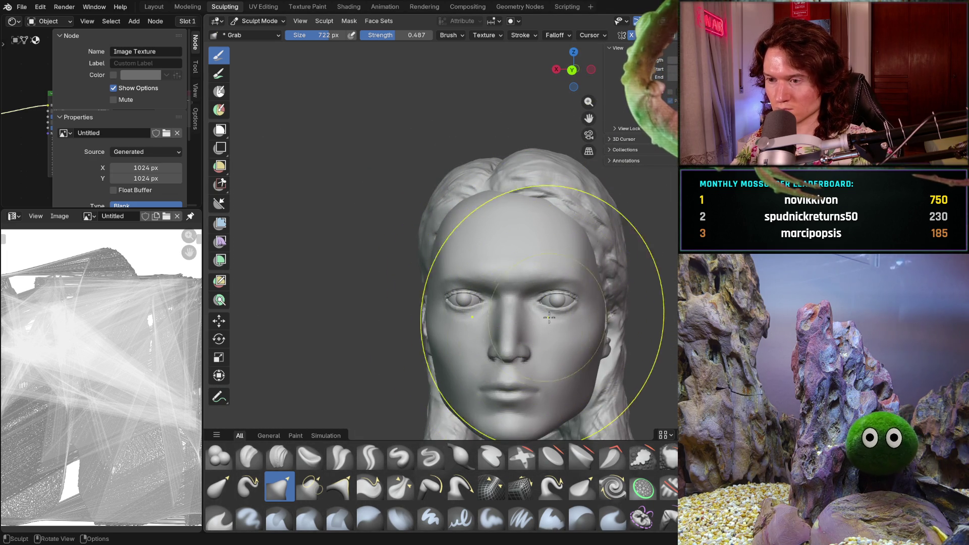
mouse_move(546, 319)
middle_mouse_down()
mouse_move(575, 316)
mouse_move(547, 311)
mouse_move(555, 308)
middle_mouse_up()
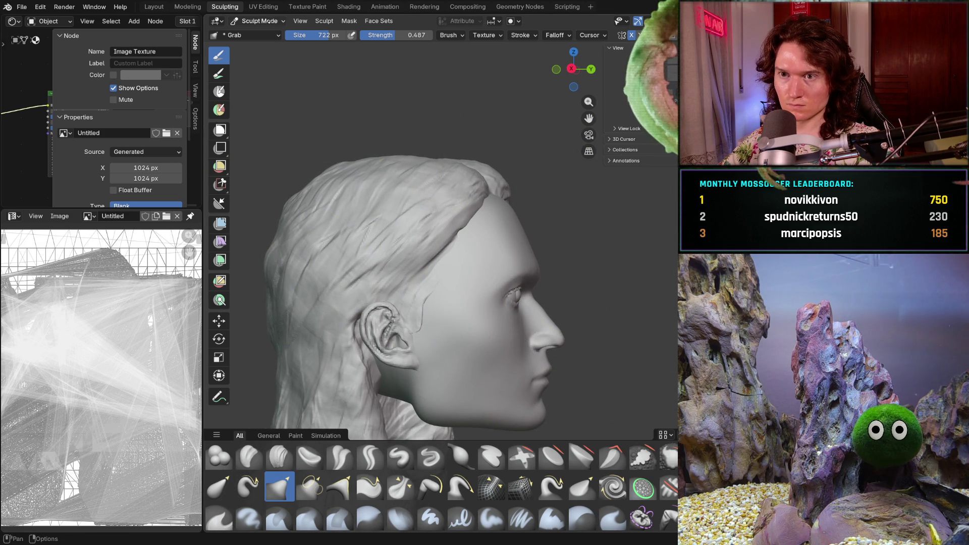
key("ctrl+z")
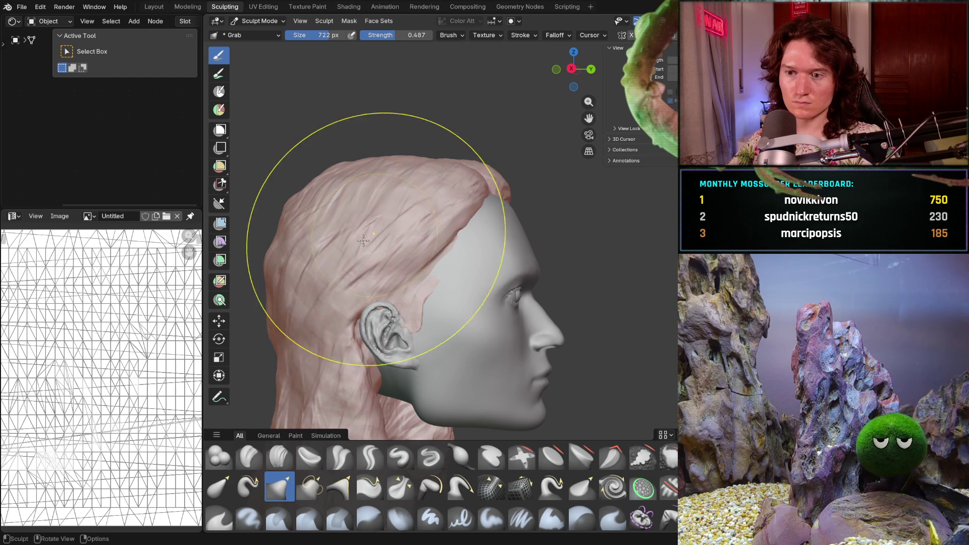
- Move the whole hair mesh down closer to the scalp
key("g")
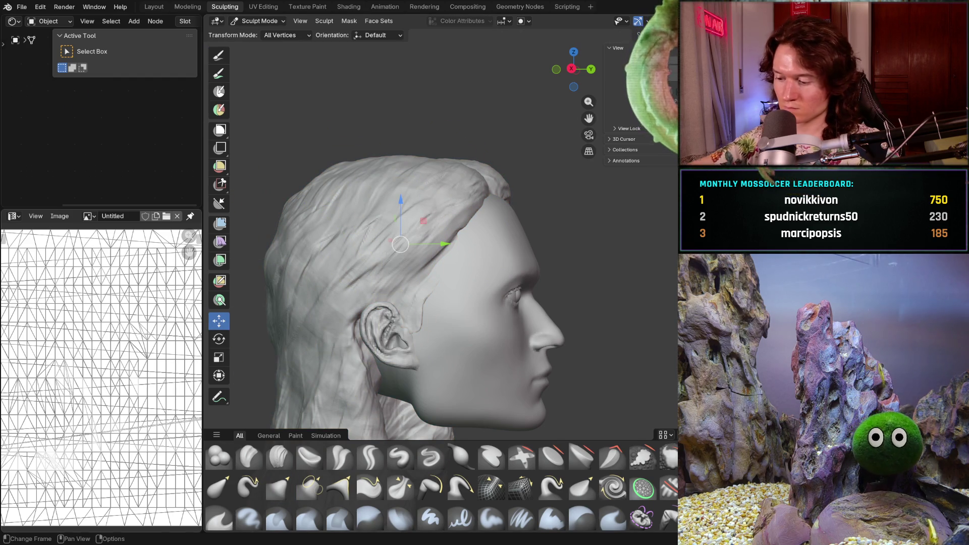
left_click_drag(423, 220, 435, 208)
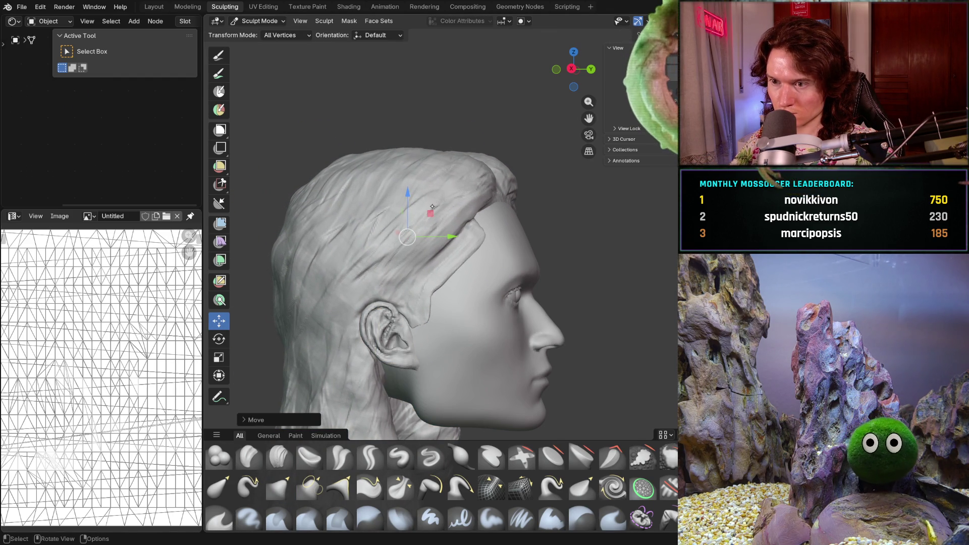
left_click_drag(433, 221, 432, 223)
middle_click_drag(538, 249, 480, 261)
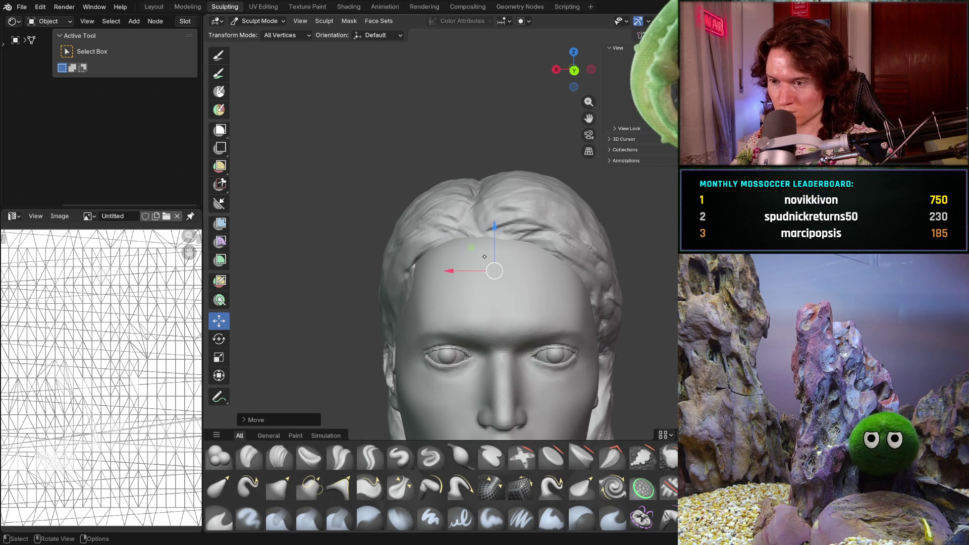
scroll(510, 276, "down", 5)
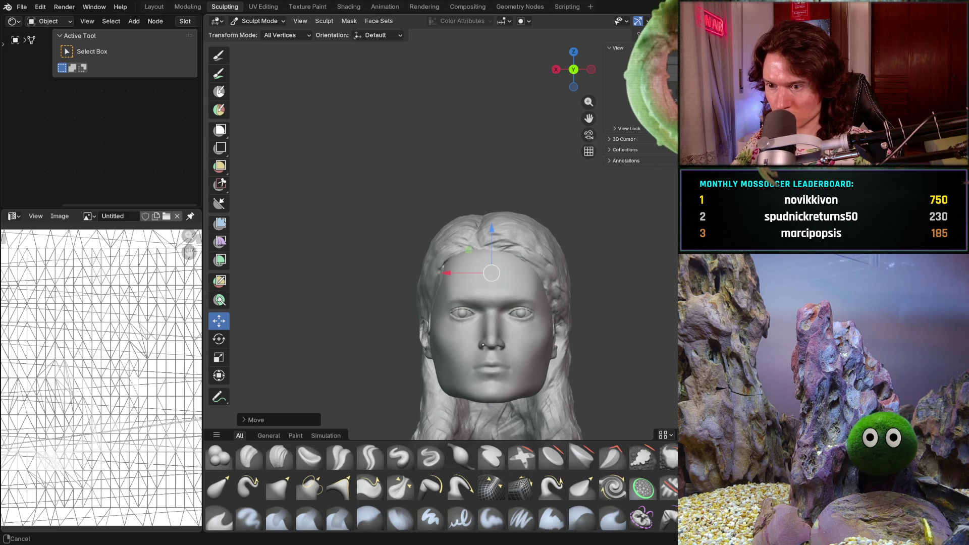
scroll(484, 343, "up", 4)
- In right-side view, lower the hair onto the head and shift it back
mouse_move(484, 343)
middle_mouse_down()
mouse_move(583, 324)
mouse_move(544, 306)
mouse_move(484, 303)
middle_mouse_up()
key("KP_1")
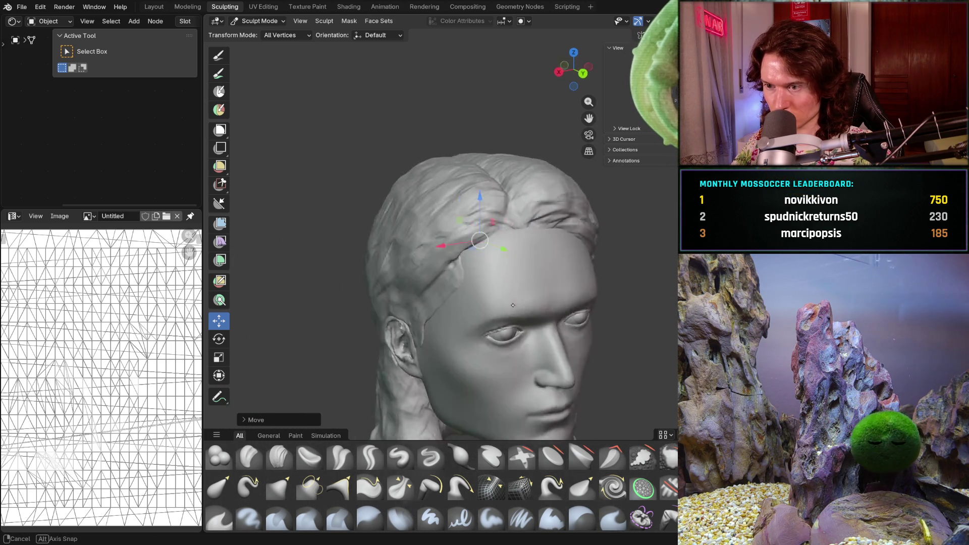
key("KP_3")
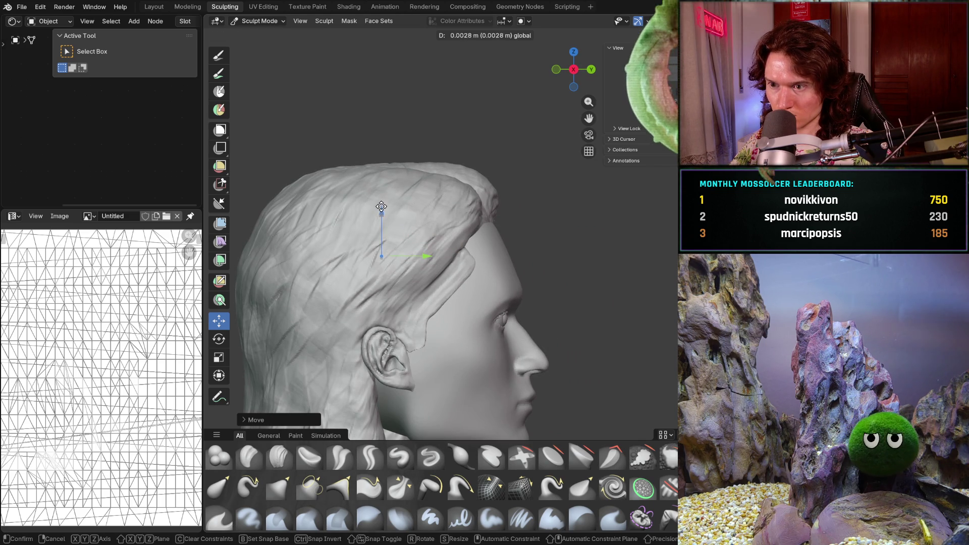
left_click_drag(427, 259, 421, 252)
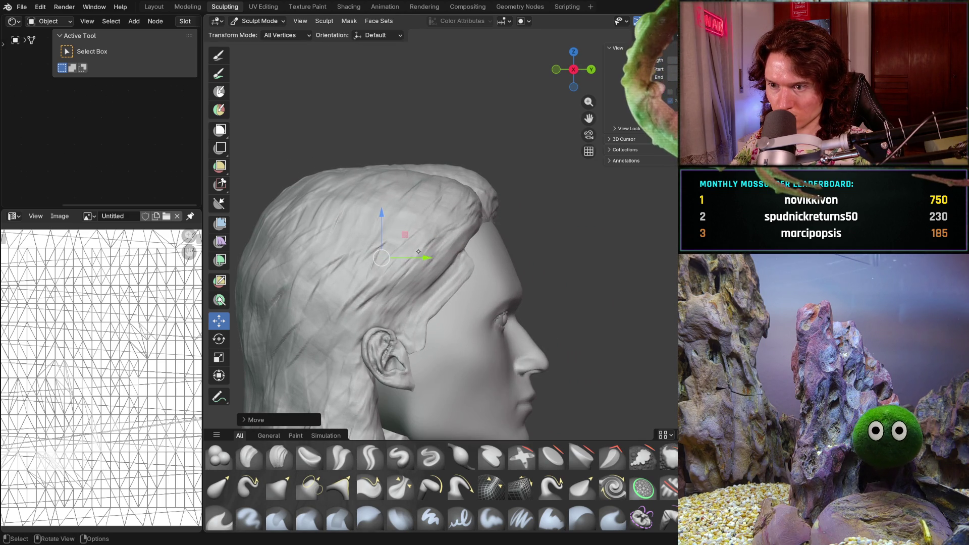
left_click_drag(382, 215, 385, 208)
left_click_drag(426, 258, 414, 257)
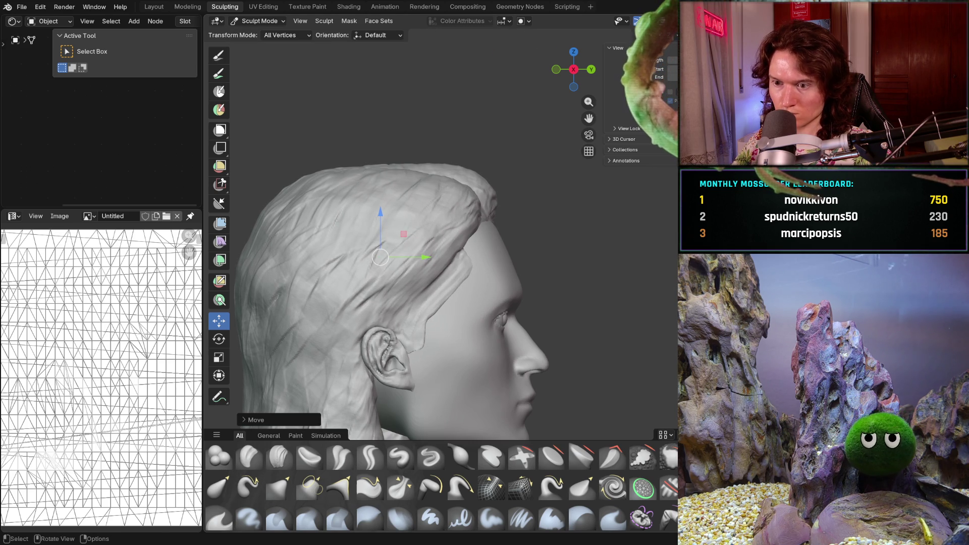
- Zoom in on the face in an orthographic front view
mouse_move(580, 349)
middle_mouse_down()
mouse_move(372, 338)
mouse_move(621, 347)
mouse_move(627, 278)
mouse_move(618, 298)
mouse_move(434, 312)
mouse_move(462, 315)
mouse_move(510, 286)
mouse_move(511, 323)
mouse_move(515, 300)
mouse_move(614, 332)
middle_mouse_up()
scroll(614, 333, "up", 3)
key("ctrl+KP_1")
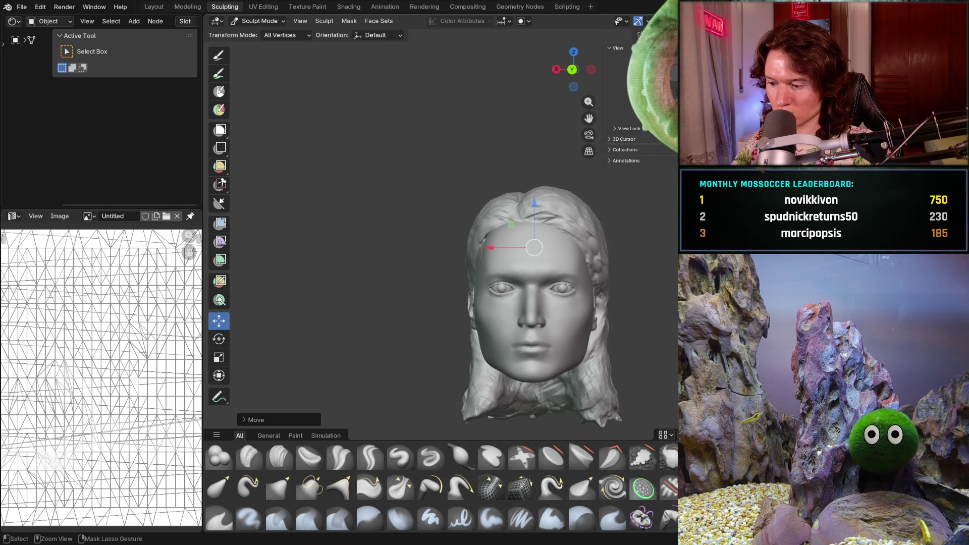
scroll(341, 282, "up", 5)
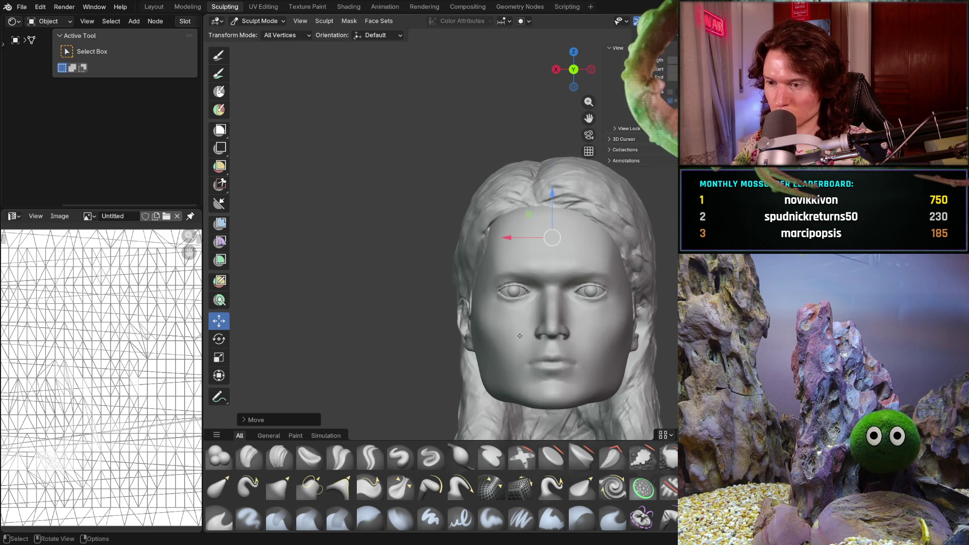
- Switch to Object Mode and measure the forehead from hairline to brow at 0.106302 m
left_click(257, 20)
left_click(268, 34)
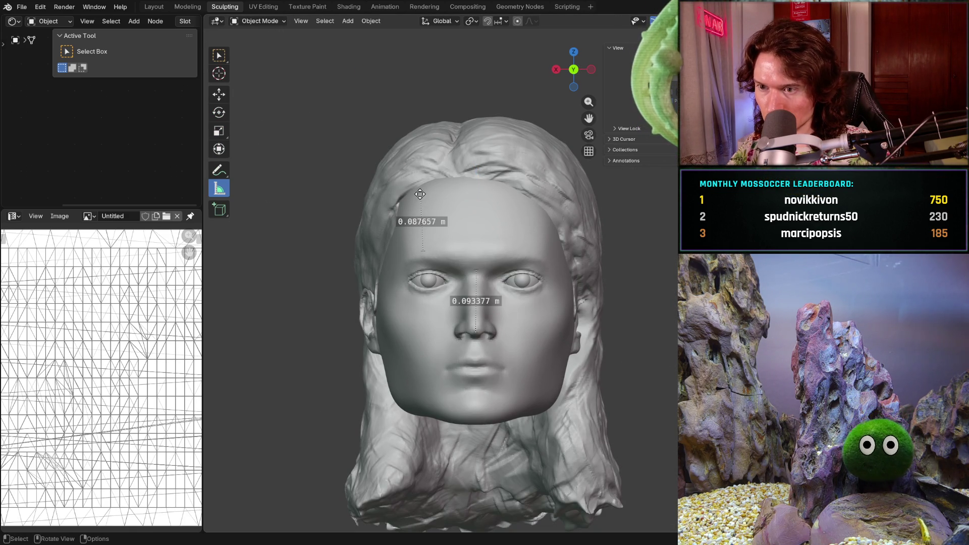
left_click_drag(422, 195, 425, 189)
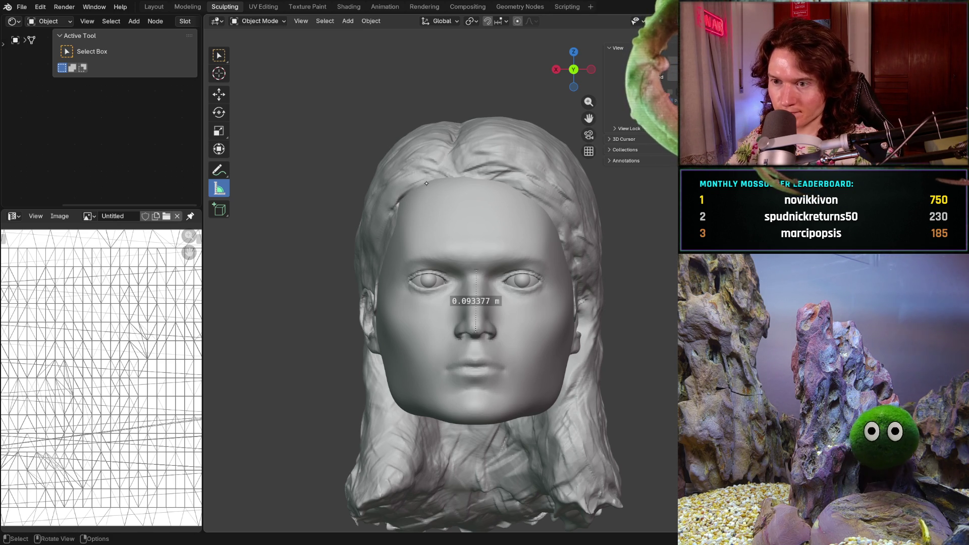
left_click_drag(432, 180, 431, 250)
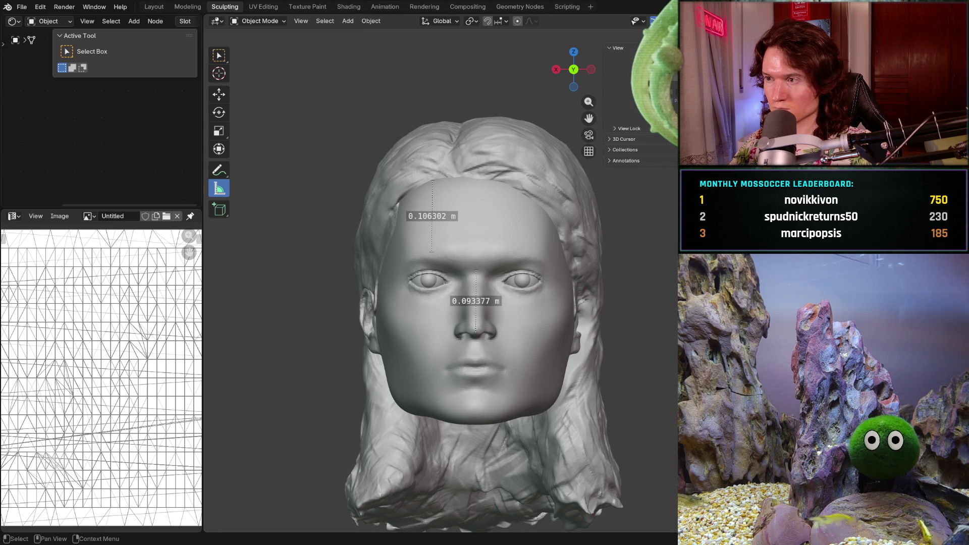
left_click(556, 70)
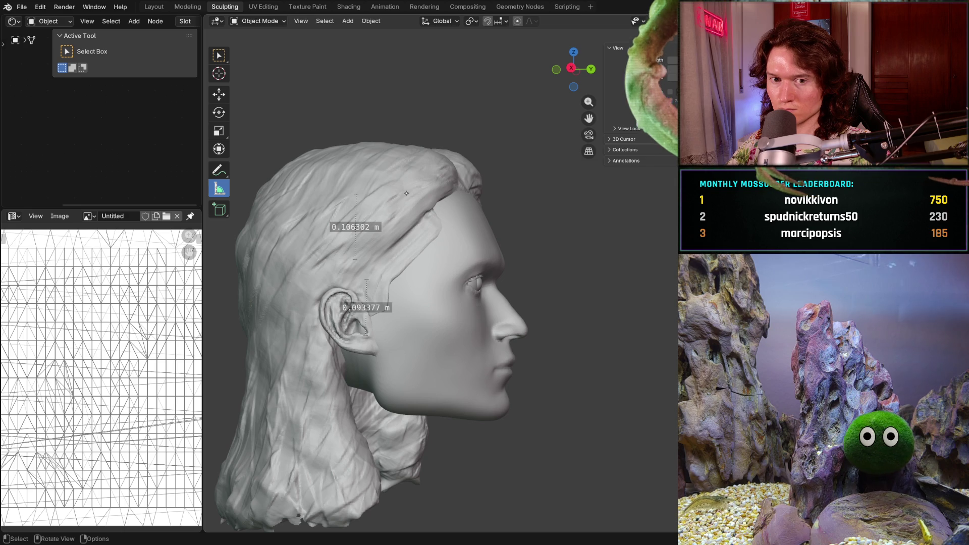
left_click(218, 94)
- Shift the hair slightly along the Y axis and lower it along Z
middle_click_drag(424, 233, 435, 237)
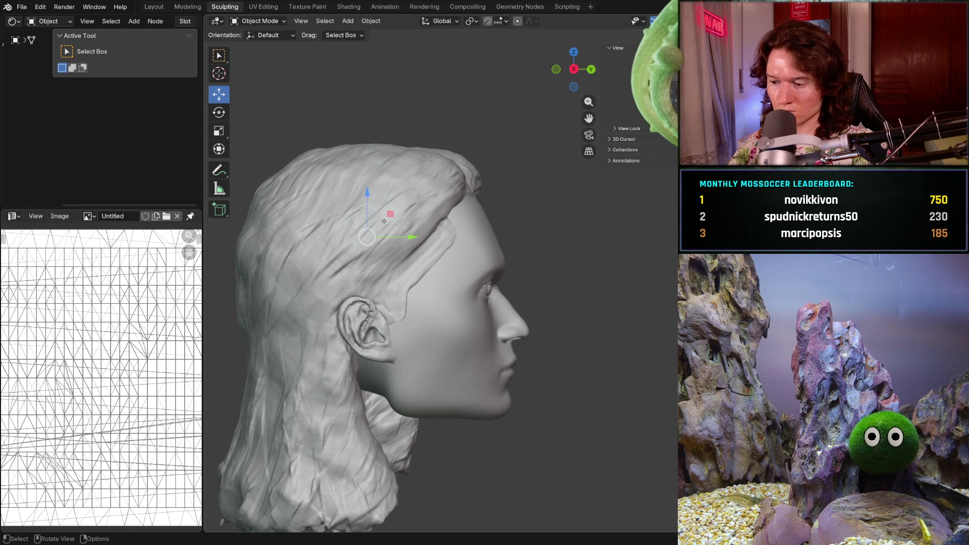
scroll(374, 220, "up", 1)
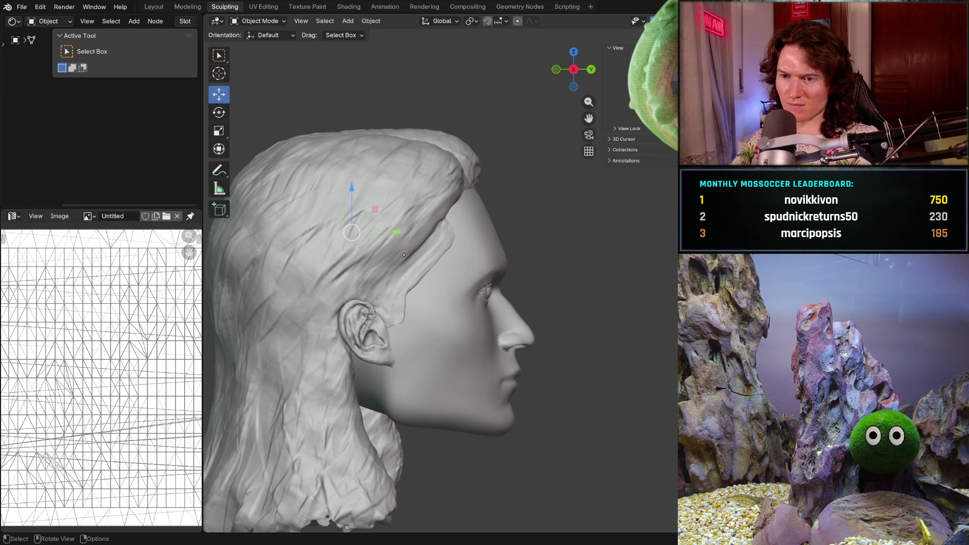
left_click_drag(396, 232, 394, 228)
left_click_drag(353, 195, 351, 198)
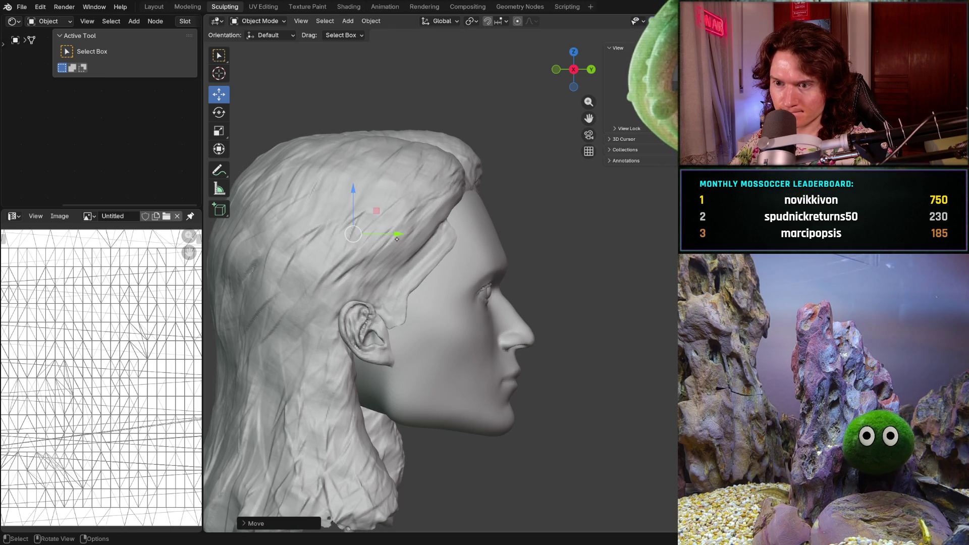
left_click_drag(399, 236, 409, 236)
mouse_move(354, 197)
left_mouse_down()
mouse_move(348, 206)
mouse_move(357, 189)
mouse_move(364, 207)
left_mouse_up()
mouse_move(364, 207)
middle_mouse_down()
mouse_move(512, 209)
mouse_move(439, 186)
mouse_move(373, 227)
middle_mouse_up()
scroll(438, 185, "down", 2)
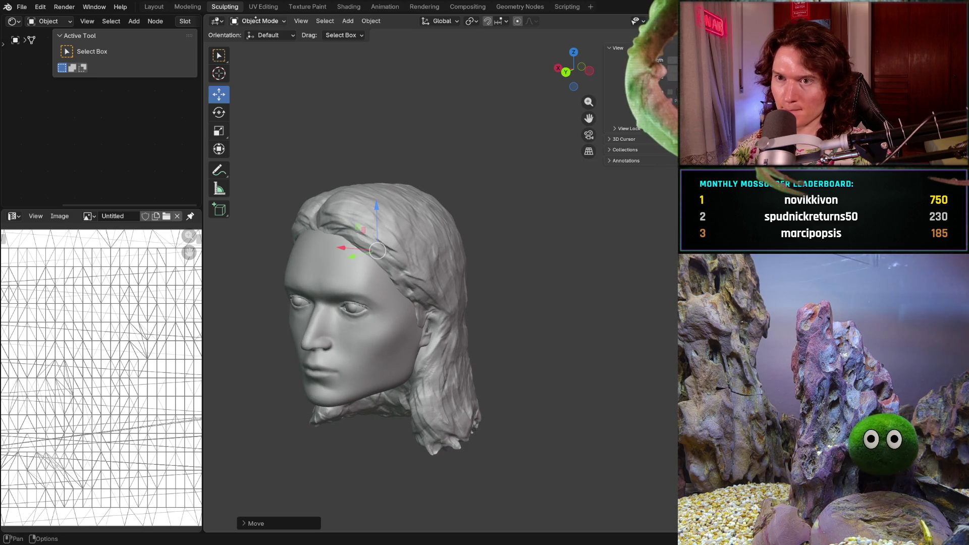
- Re-measure the forehead to the new hairline at 0.095565 m, then check the profile
left_click(218, 188)
key("KP_1")
scroll(401, 281, "up", 3)
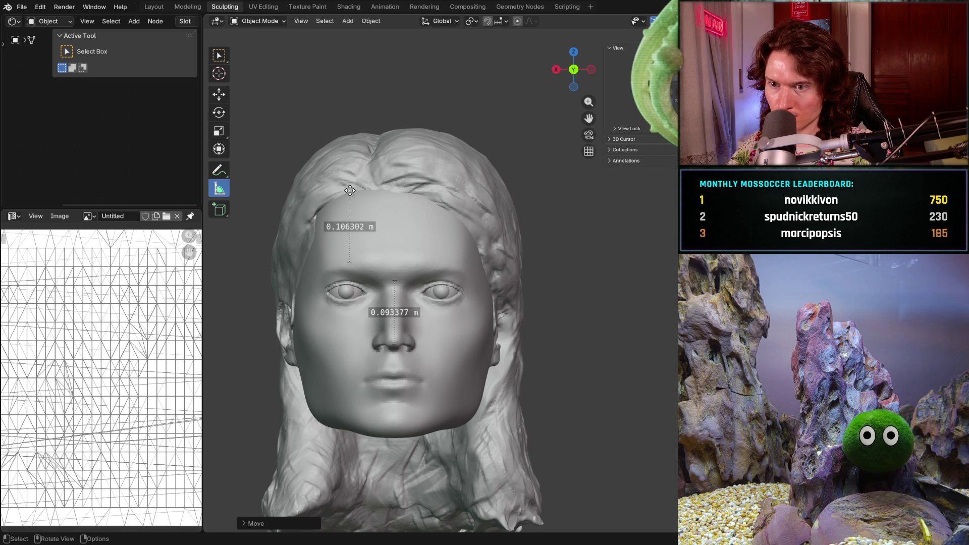
left_click_drag(353, 190, 349, 198)
mouse_move(452, 230)
middle_mouse_down()
mouse_move(516, 252)
mouse_move(390, 278)
mouse_move(498, 276)
middle_mouse_up()
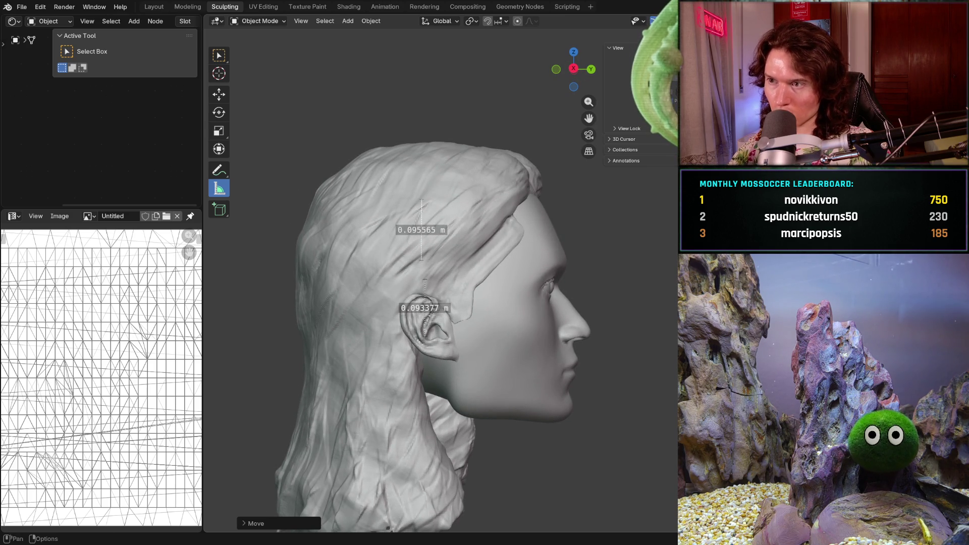
middle_click_drag(556, 225, 521, 235)
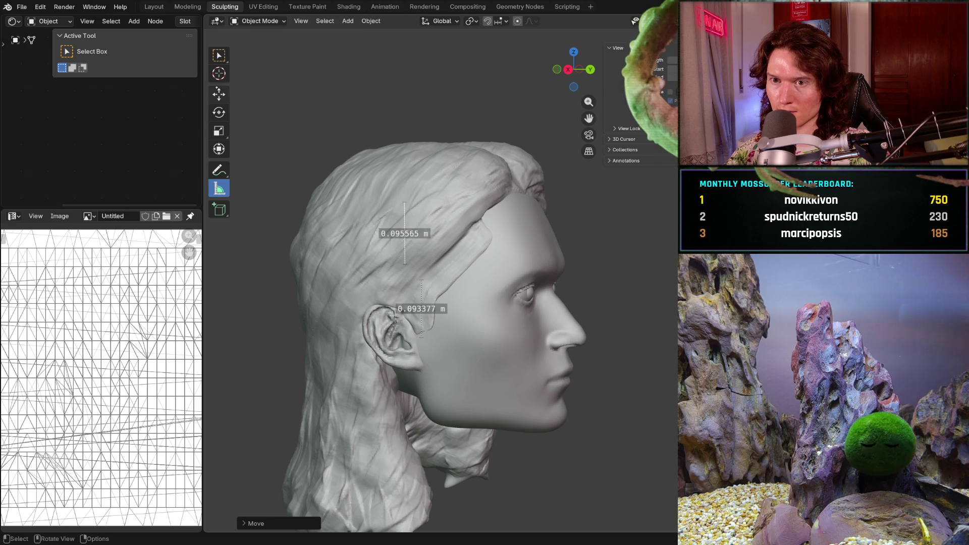
key("shift+space")
key("g")
middle_click_drag(513, 247, 444, 241)
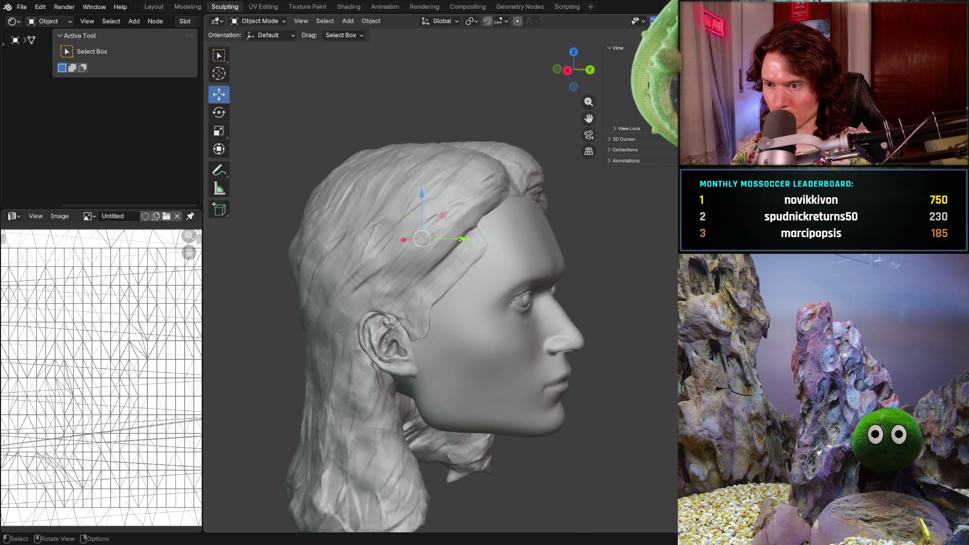
- Move the hair forward along the Y axis and raise it along Z
left_click_drag(462, 240, 469, 242)
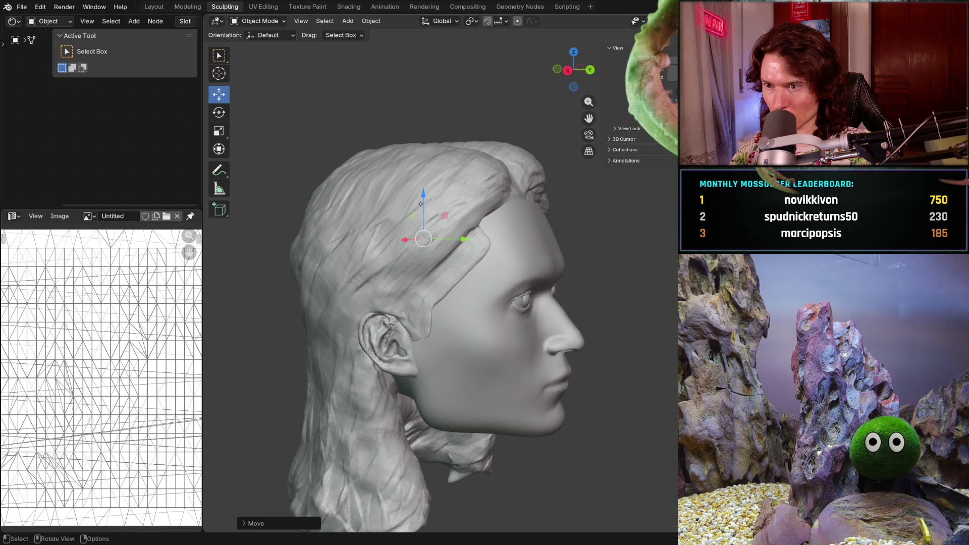
mouse_move(421, 206)
left_mouse_down()
mouse_move(434, 217)
mouse_move(424, 190)
left_mouse_up()
left_click(423, 192)
mouse_move(423, 192)
middle_mouse_down()
mouse_move(437, 218)
mouse_move(427, 209)
middle_mouse_up()
mouse_move(407, 194)
left_mouse_down()
mouse_move(408, 176)
mouse_move(408, 185)
left_mouse_up()
middle_click_drag(408, 186, 483, 236)
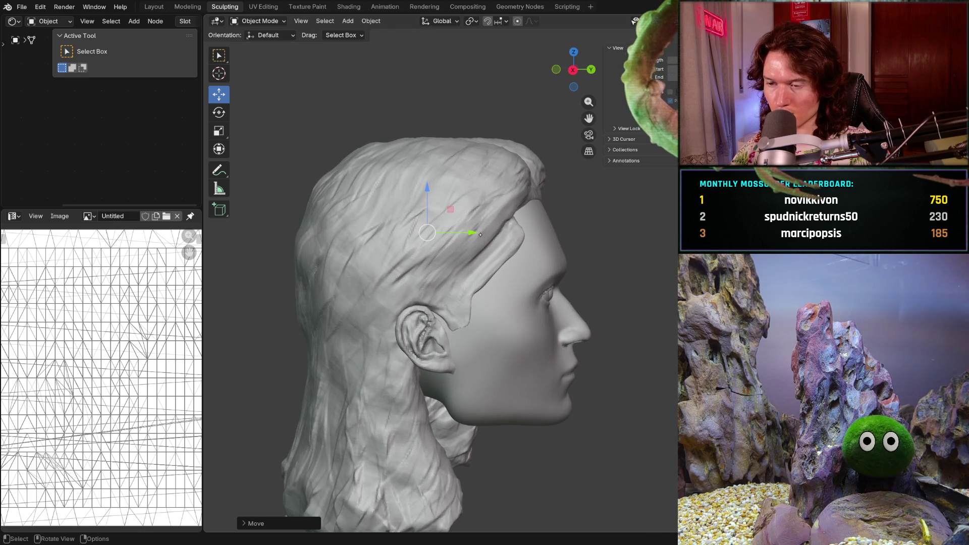
- Check the hair against the forehead measurements in front and side views
key("KP_1")
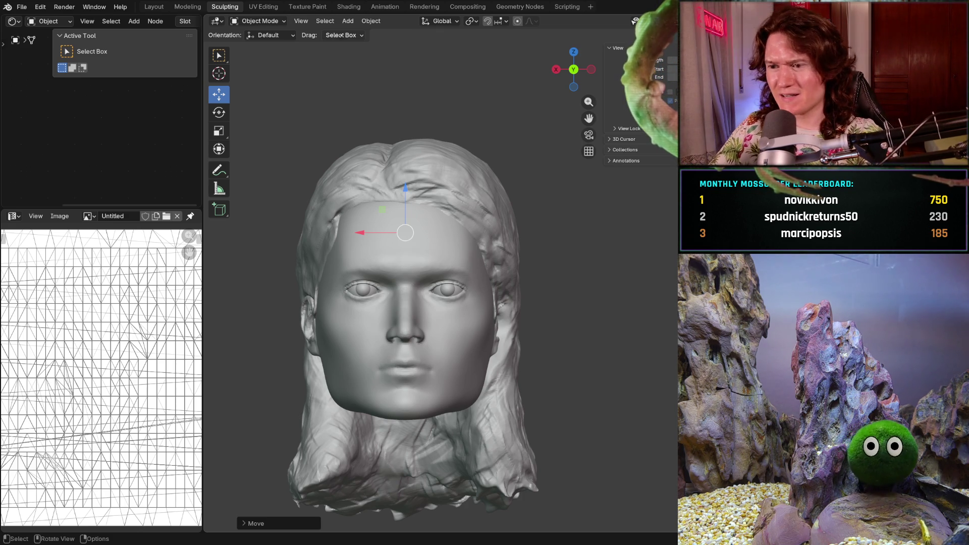
left_click(219, 188)
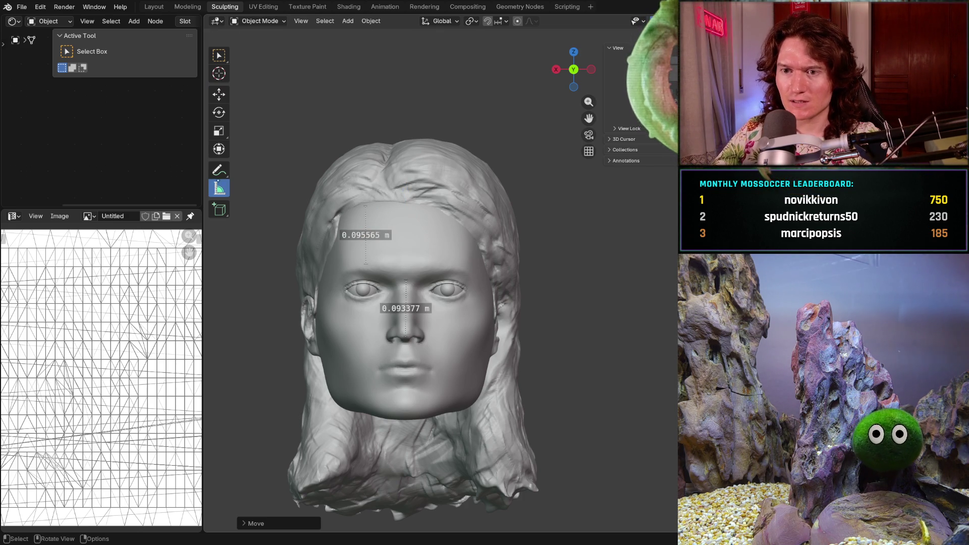
scroll(348, 224, "up", 3)
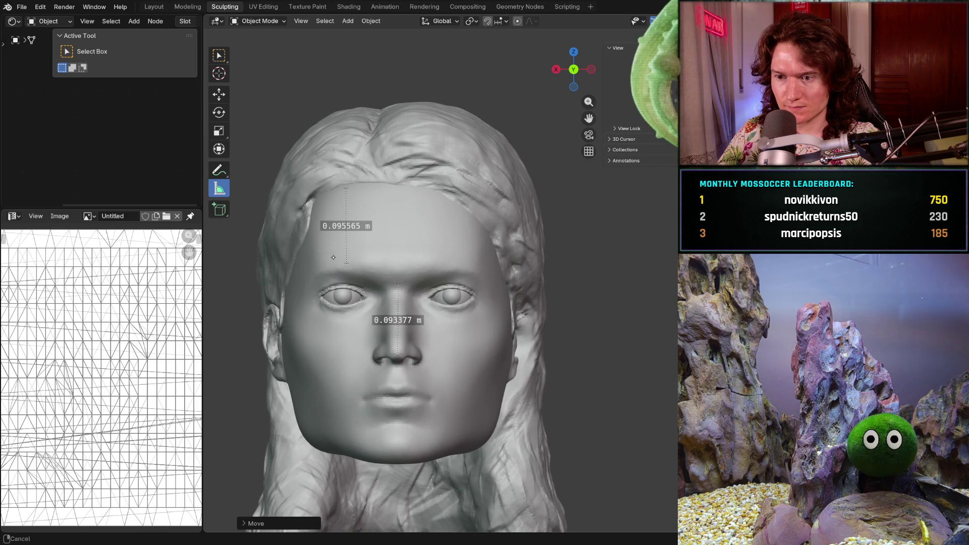
mouse_move(355, 188)
middle_mouse_down()
mouse_move(500, 212)
mouse_move(514, 254)
mouse_move(517, 243)
middle_mouse_up()
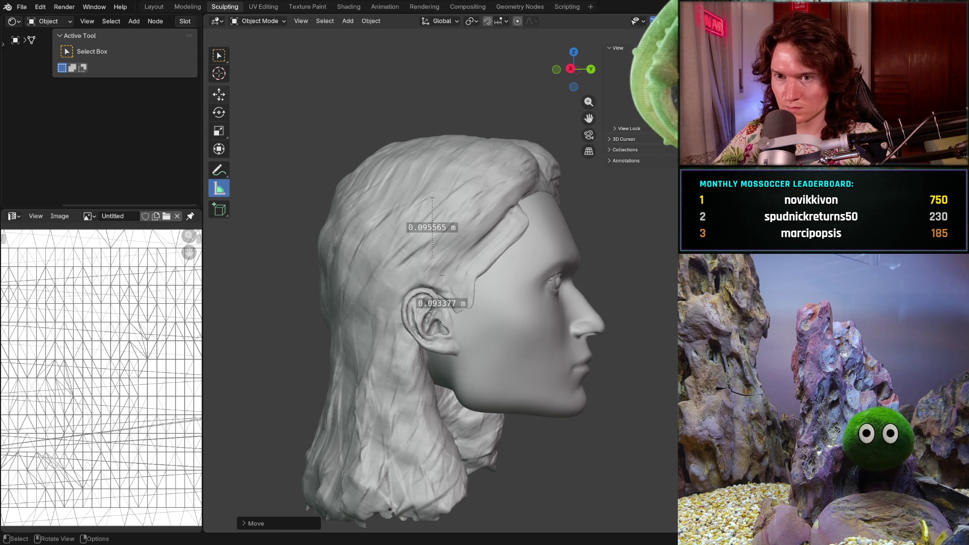
- Nudge the hair slightly along Y and raise it along Z
key("shift+space")
key("g")
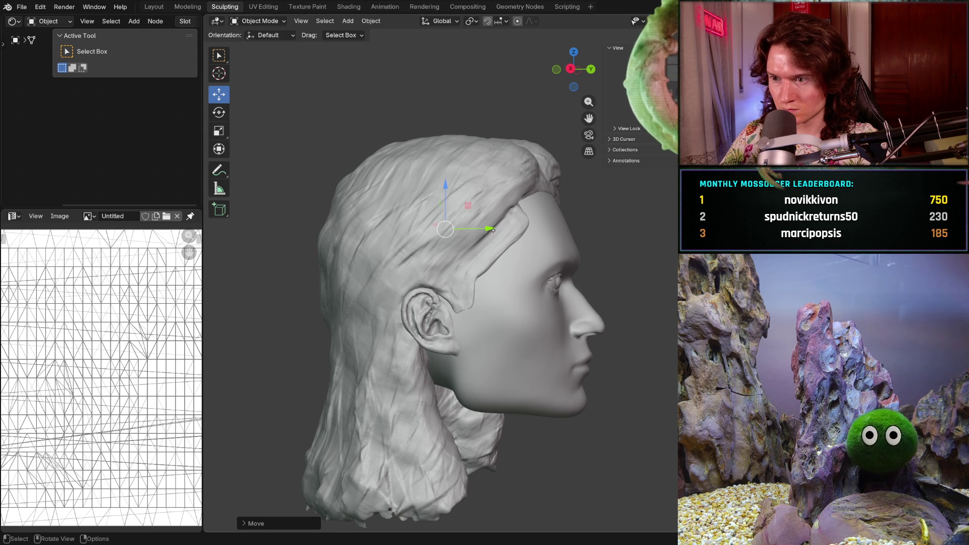
left_click_drag(494, 231, 496, 232)
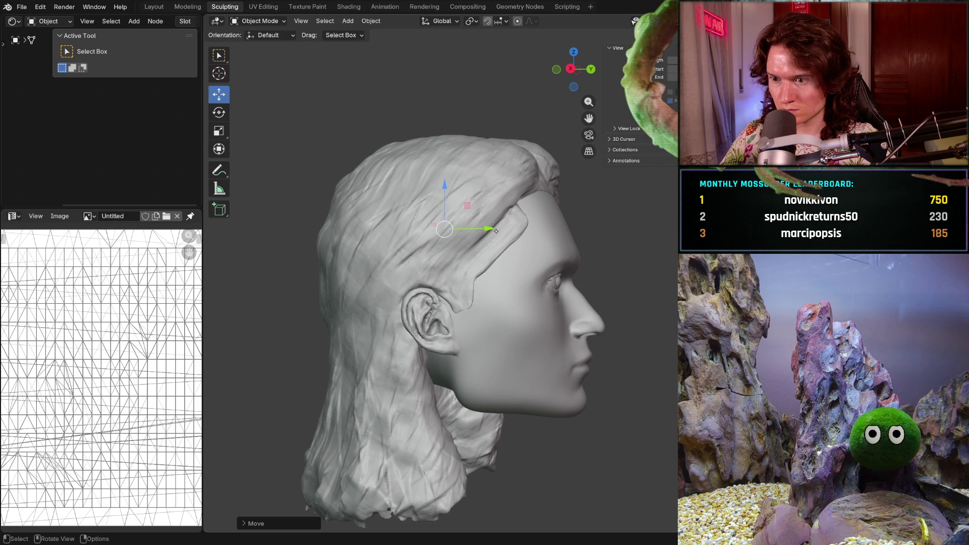
left_click_drag(443, 190, 444, 188)
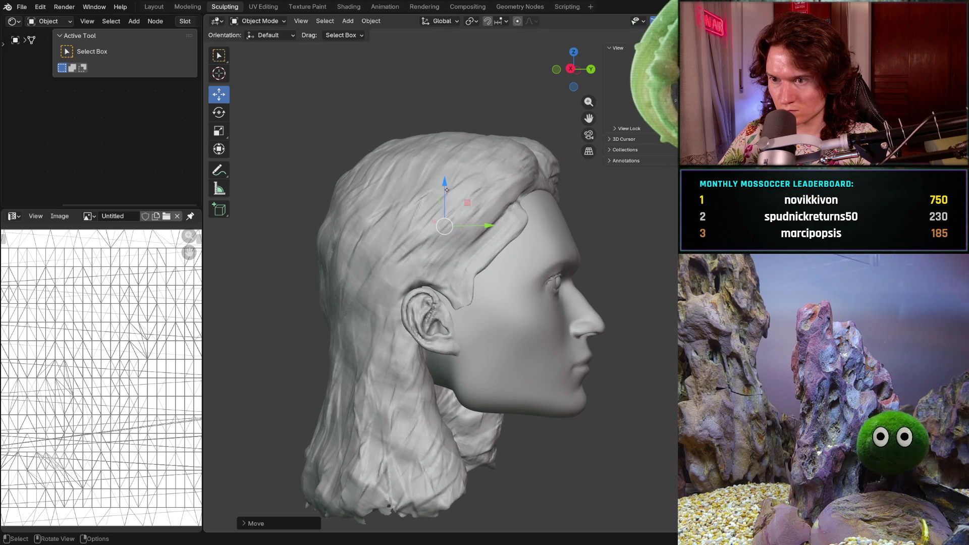
left_click(466, 229)
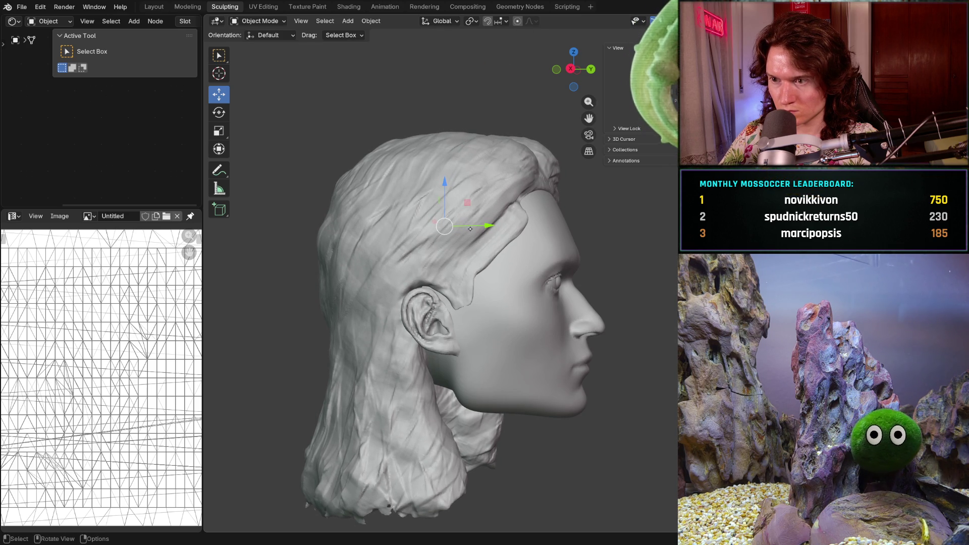
- Check both profiles and the front view, then hide the hair to reveal the bald head and ear
mouse_move(523, 216)
middle_mouse_down()
mouse_move(387, 251)
mouse_move(580, 237)
middle_mouse_up()
scroll(458, 241, "up", 2)
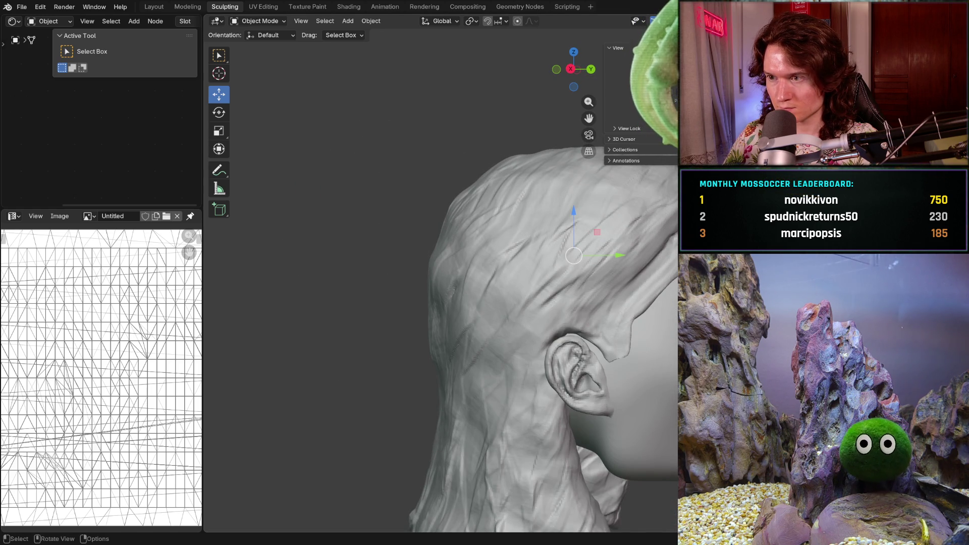
key("ctrl+KP_1")
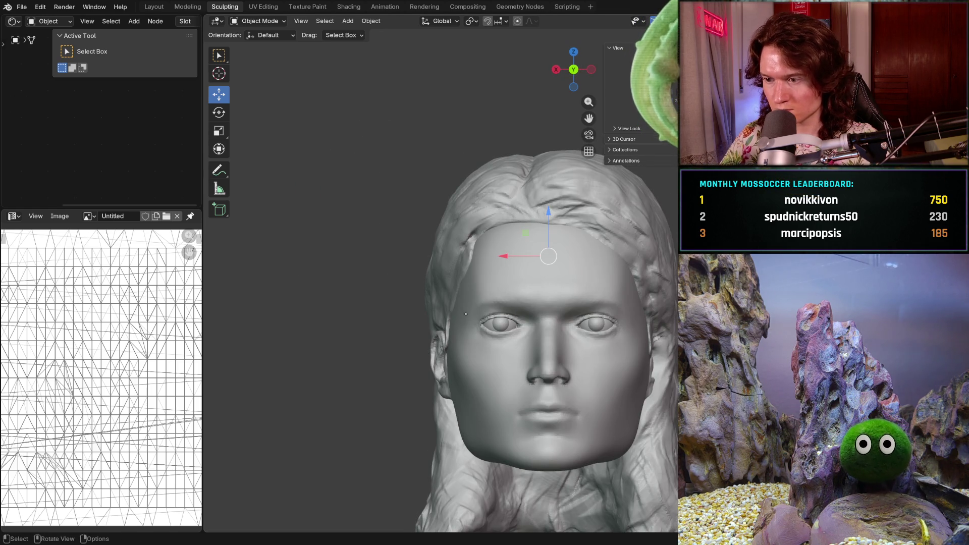
left_click(218, 188)
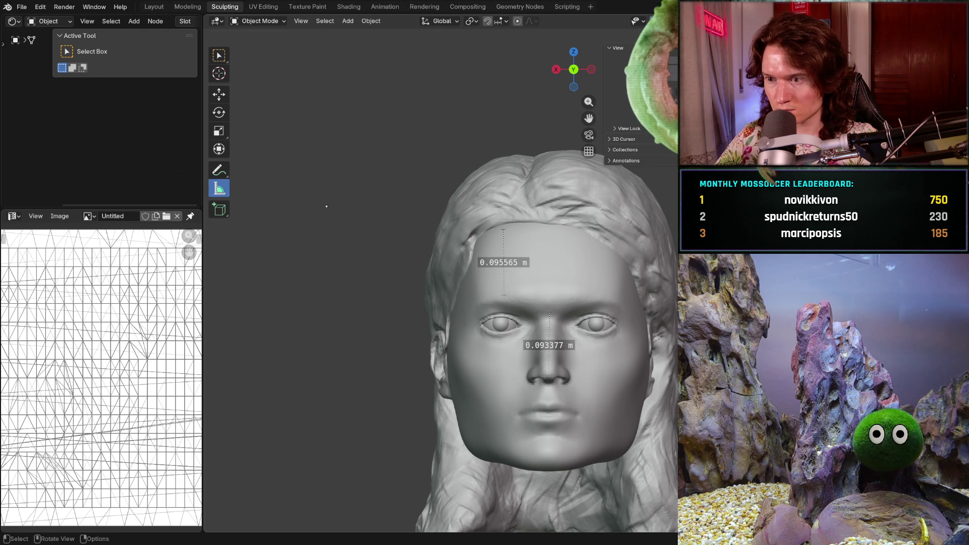
mouse_move(516, 226)
middle_mouse_down()
mouse_move(598, 232)
mouse_move(610, 215)
middle_mouse_up()
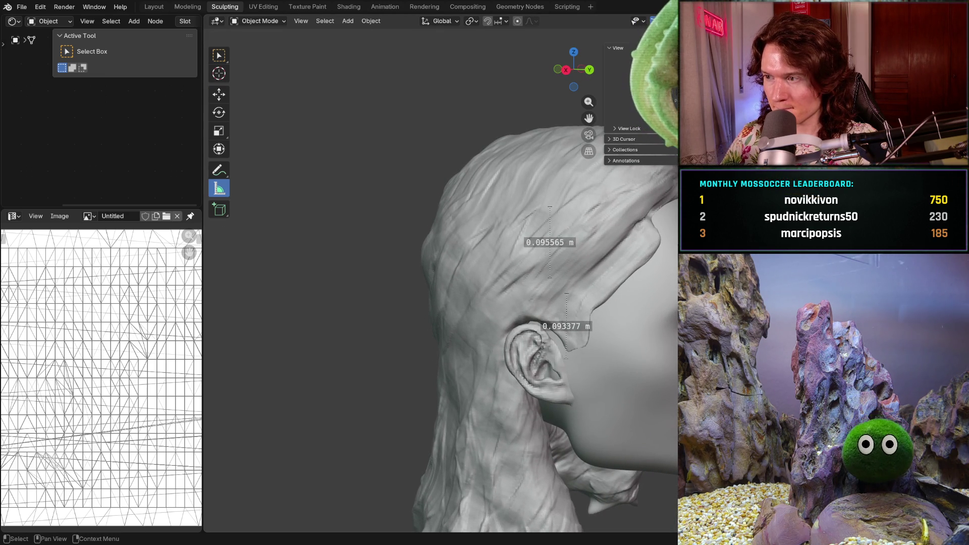
key("h")
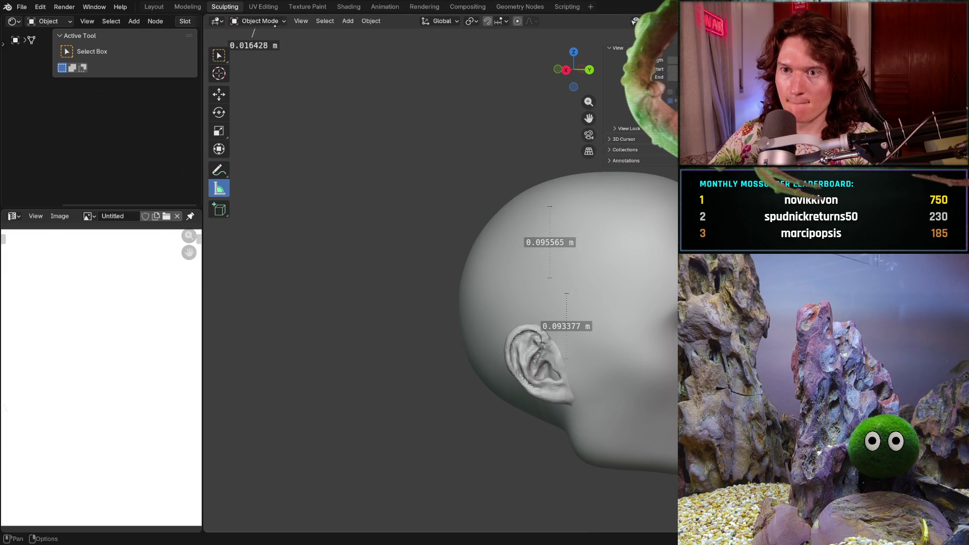
left_click(273, 23)
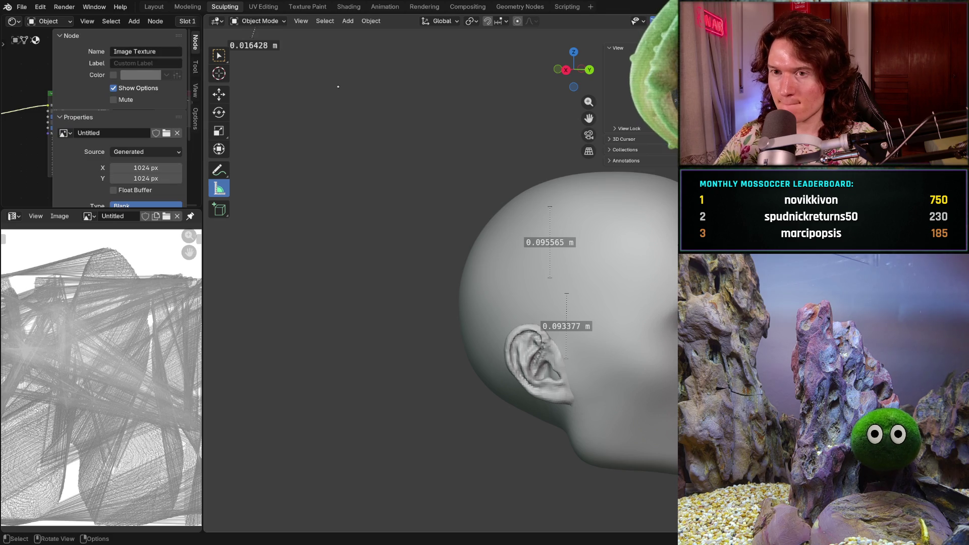
- Switch the head into Sculpt Mode and orbit to a profile view
left_click(257, 21)
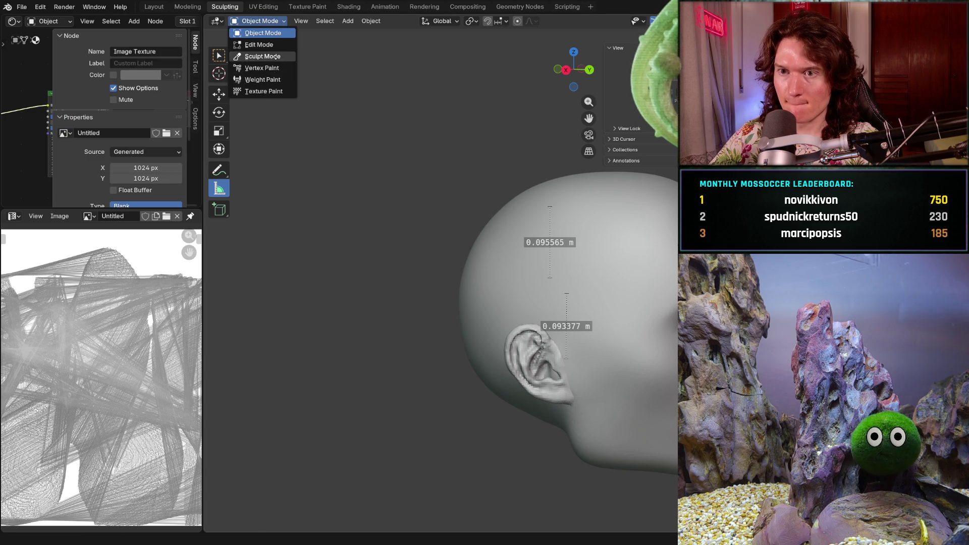
left_click(260, 57)
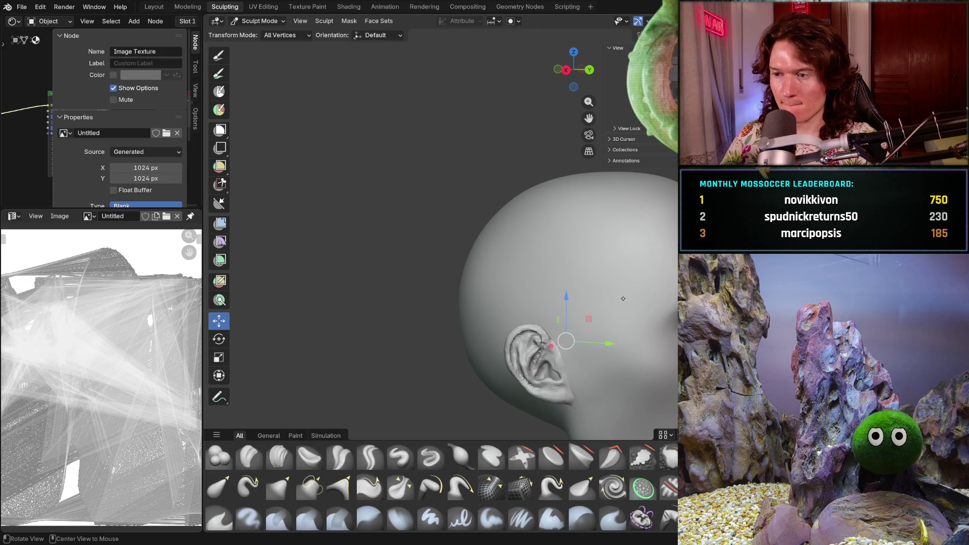
mouse_move(616, 247)
middle_mouse_down()
mouse_move(596, 218)
mouse_move(619, 162)
middle_mouse_up()
middle_click_drag(510, 242, 521, 234)
- Pick the Grab brush, try a 1000 px radius, and bring the hair back into view
key("g")
key("f")
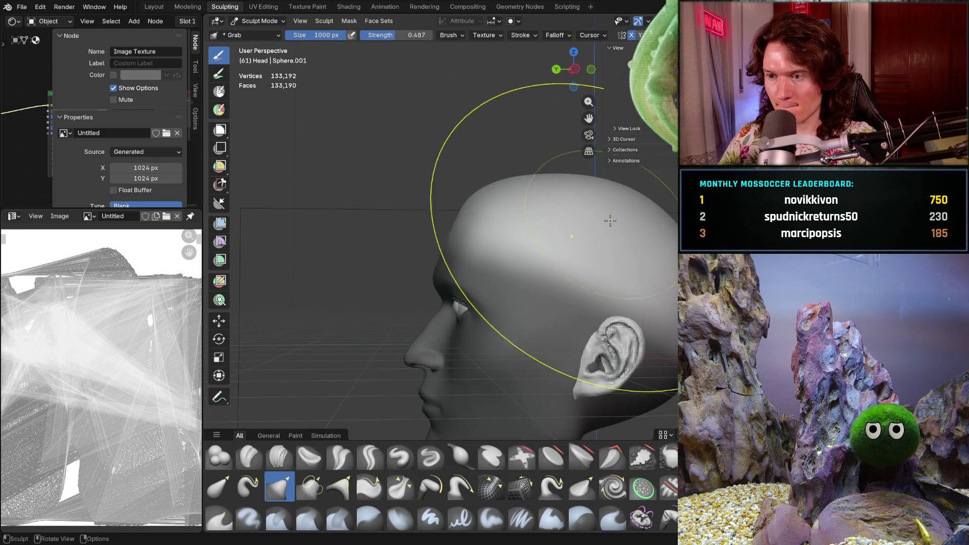
left_click(651, 101)
key("ctrl+z")
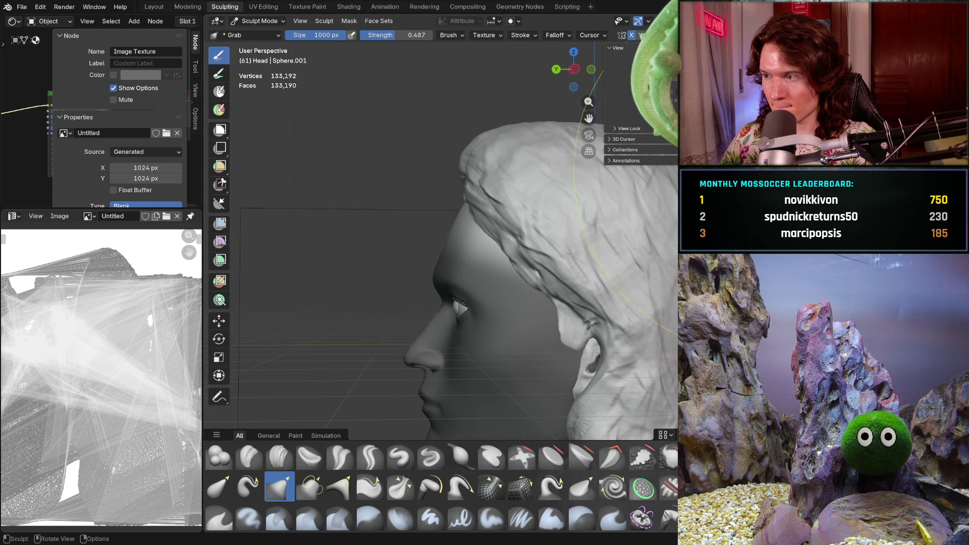
mouse_move(519, 240)
middle_mouse_down()
mouse_move(638, 234)
mouse_move(586, 236)
middle_mouse_up()
- Check the head from the exact right and left side views
key("KP_3")
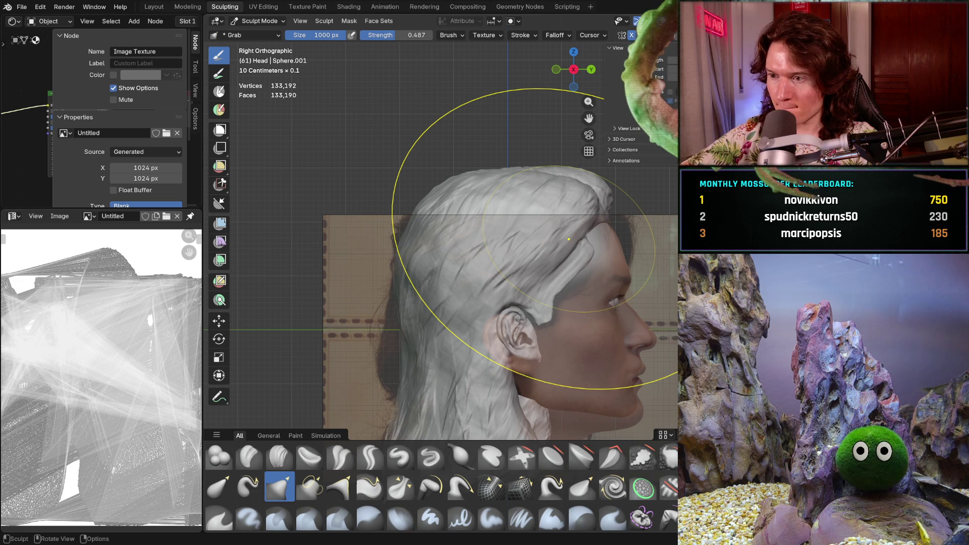
key("ctrl+KP_3")
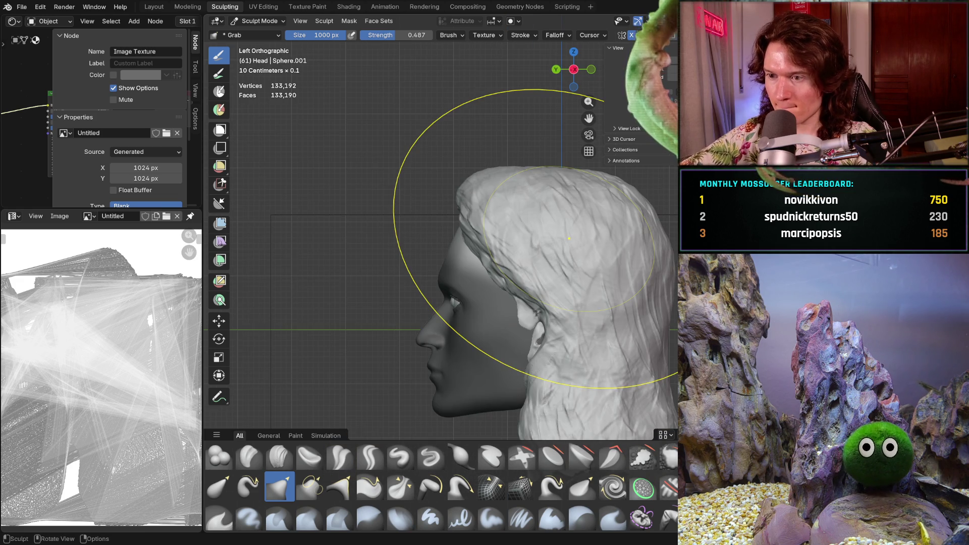
scroll(568, 238, "up", 2)
key("KP_3")
mouse_move(569, 238)
middle_mouse_down()
mouse_move(574, 230)
mouse_move(550, 237)
middle_mouse_up()
scroll(550, 237, "up", 2)
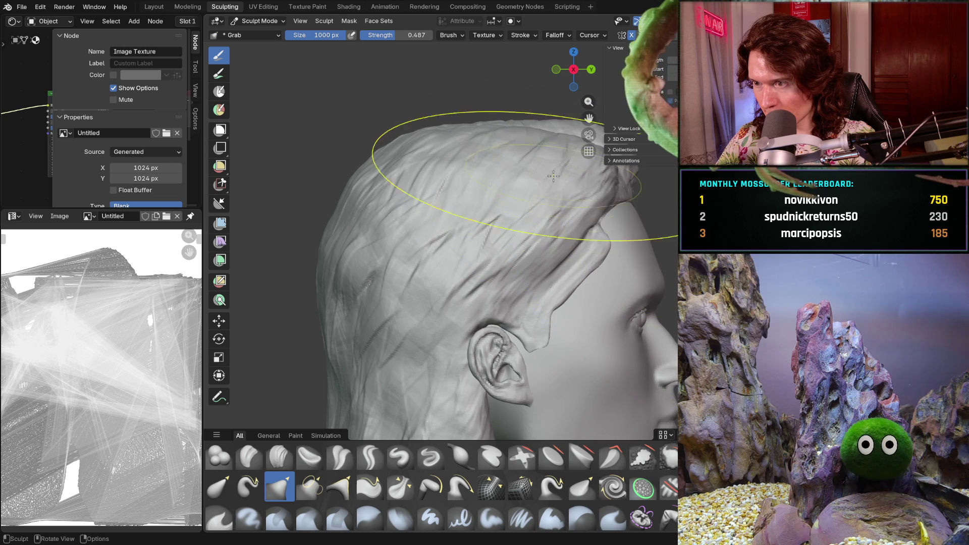
- Set the Grab brush radius to 738 px and hide the hair again
key("f")
left_click(515, 188)
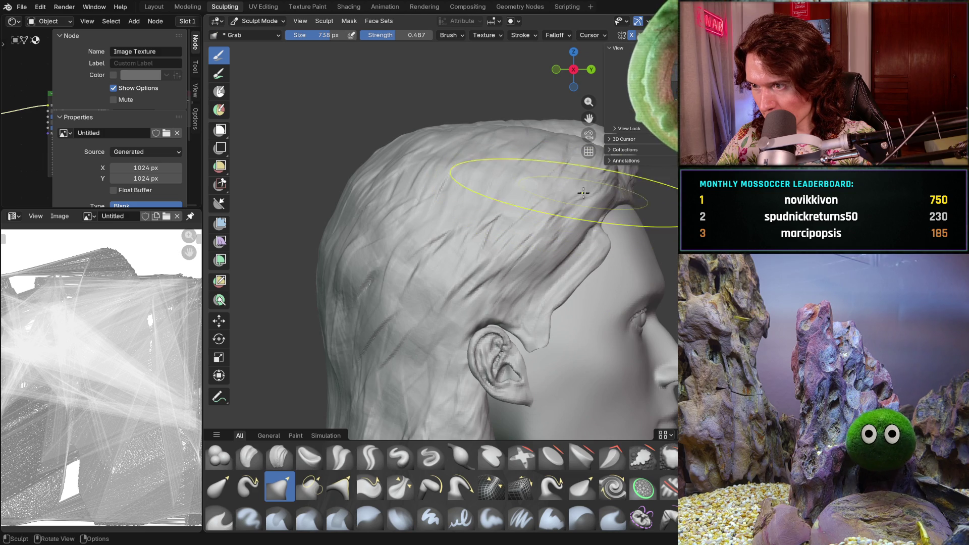
key("ctrl+z")
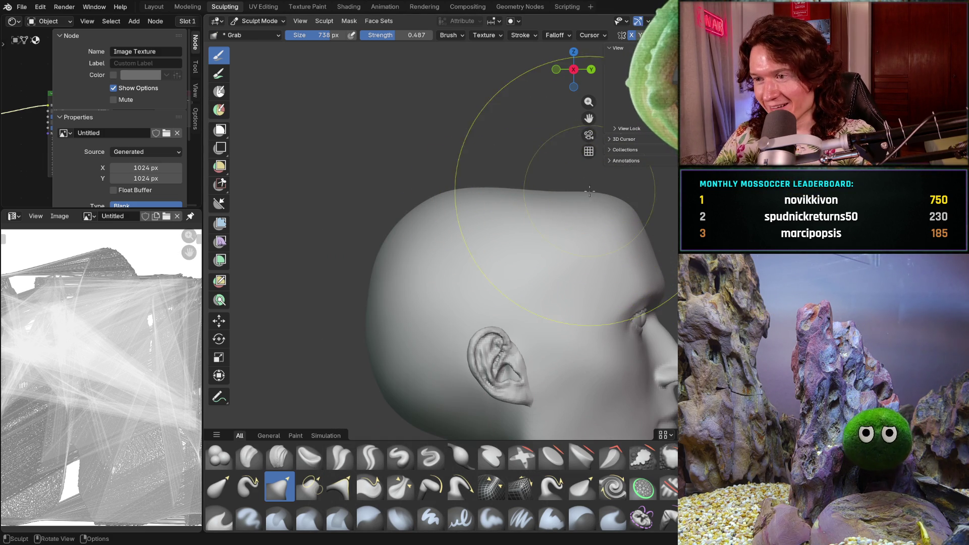
- Shrink the Grab brush to 532 px and orbit to front and profile views
key("f")
left_click(550, 195)
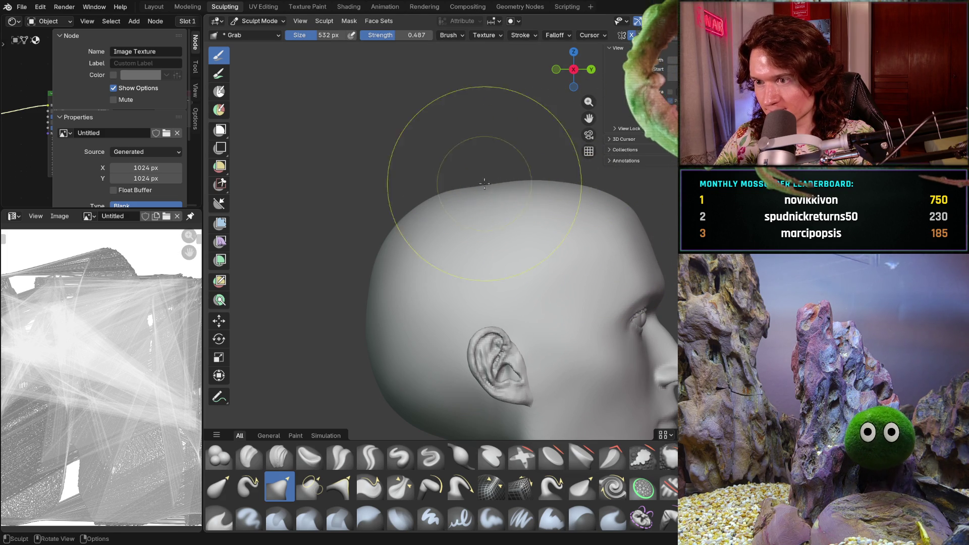
mouse_move(508, 177)
middle_mouse_down()
mouse_move(515, 195)
mouse_move(452, 199)
middle_mouse_up()
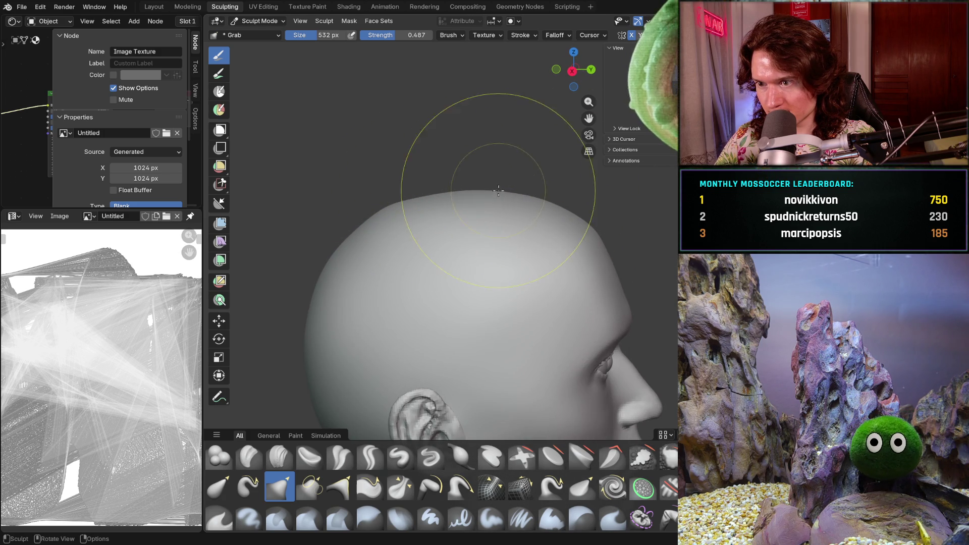
middle_click_drag(499, 193, 434, 207)
mouse_move(545, 222)
middle_mouse_down()
mouse_move(606, 223)
mouse_move(510, 303)
mouse_move(447, 328)
mouse_move(606, 318)
mouse_move(604, 287)
middle_mouse_up()
- Snap to front view, zoom in, and bring the hair back into view
key("KP_1")
scroll(605, 286, "up", 2)
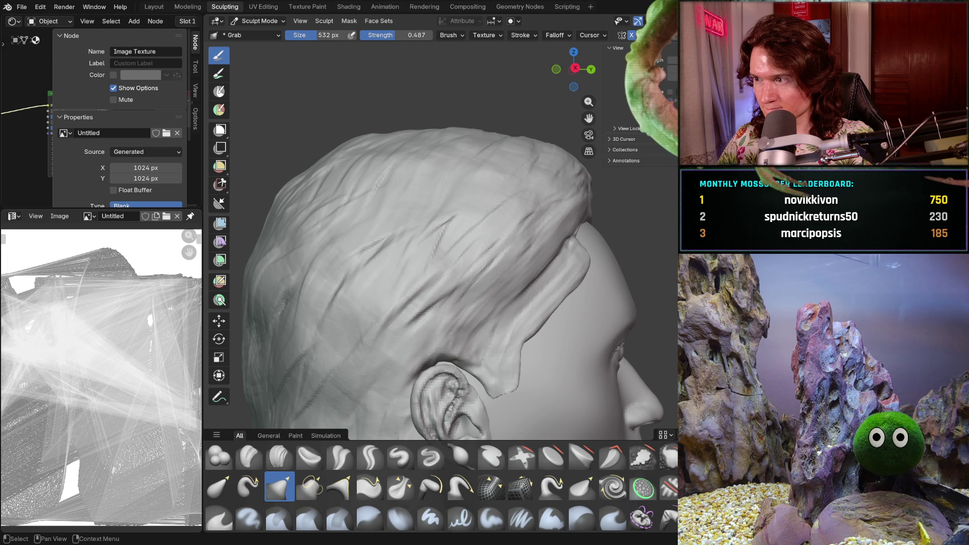
key("ctrl+z")
key("ctrl+z")
- Nudge the whole mesh slightly along Y and down with the Move tool
key("w")
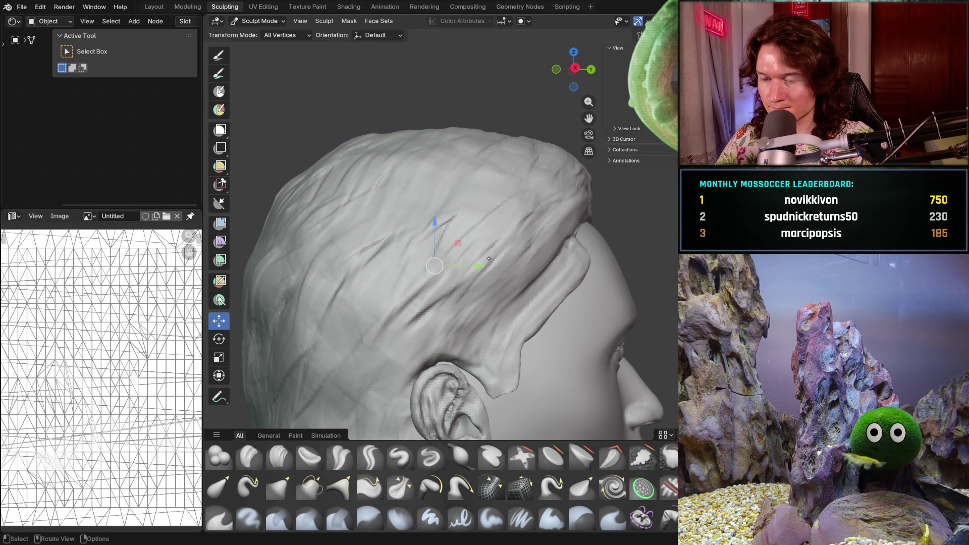
middle_click_drag(485, 258, 539, 255)
left_click_drag(545, 257, 551, 251)
left_click_drag(508, 216, 504, 222)
mouse_move(616, 233)
middle_mouse_down()
mouse_move(558, 252)
mouse_move(407, 335)
middle_mouse_up()
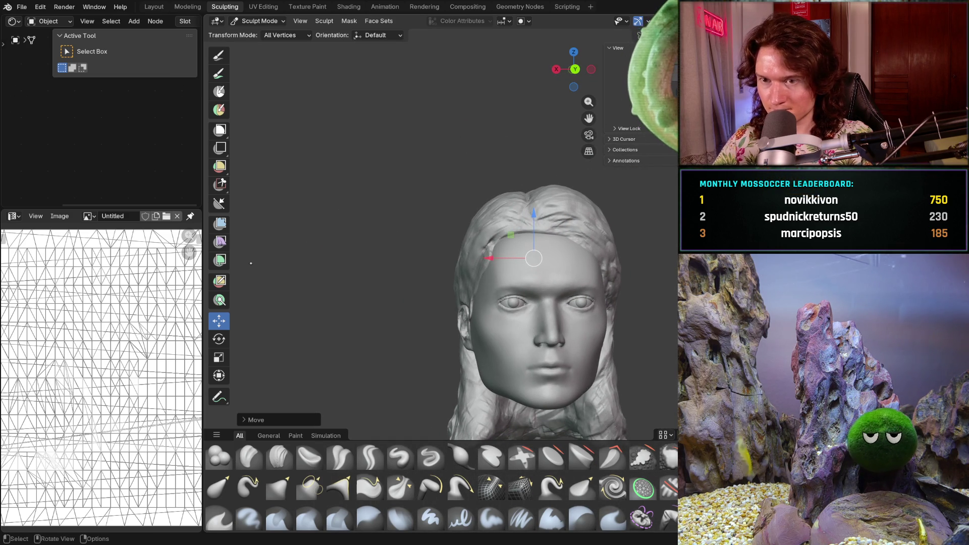
- Return to Object Mode and toggle between perspective and orthographic view
left_click(259, 21)
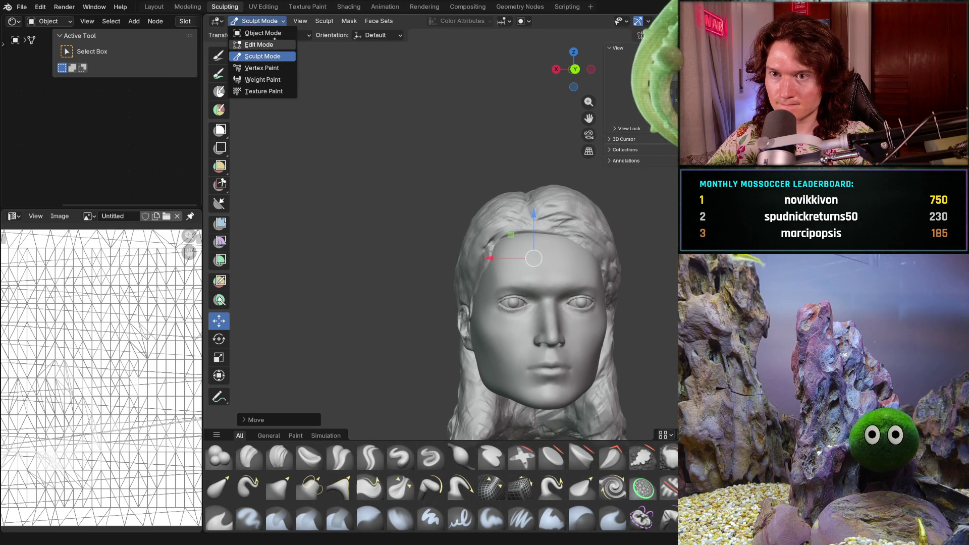
left_click(273, 33)
key("KP_5")
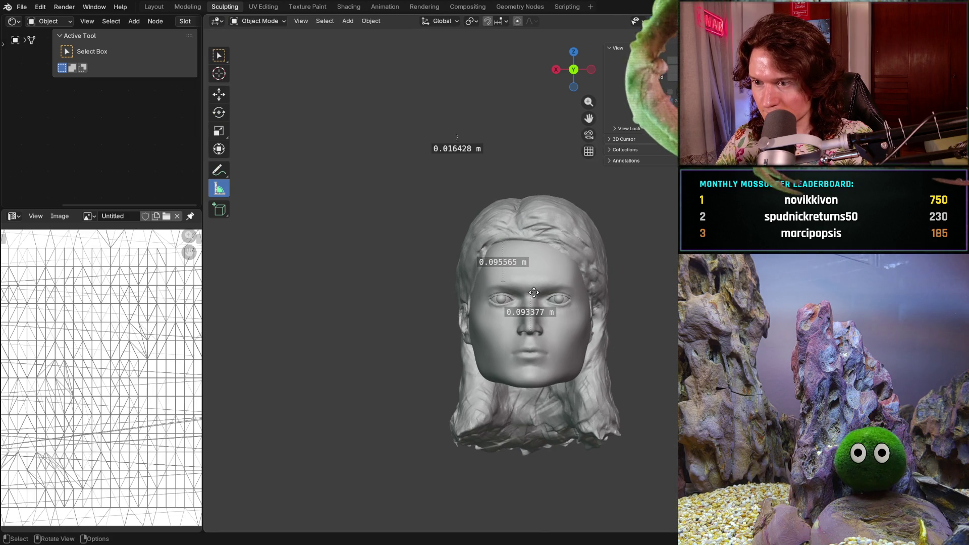
- Orbit to the ear profile and nudge the hair vertically with the Move tool
scroll(547, 261, "up", 2)
middle_click_drag(547, 260, 636, 261)
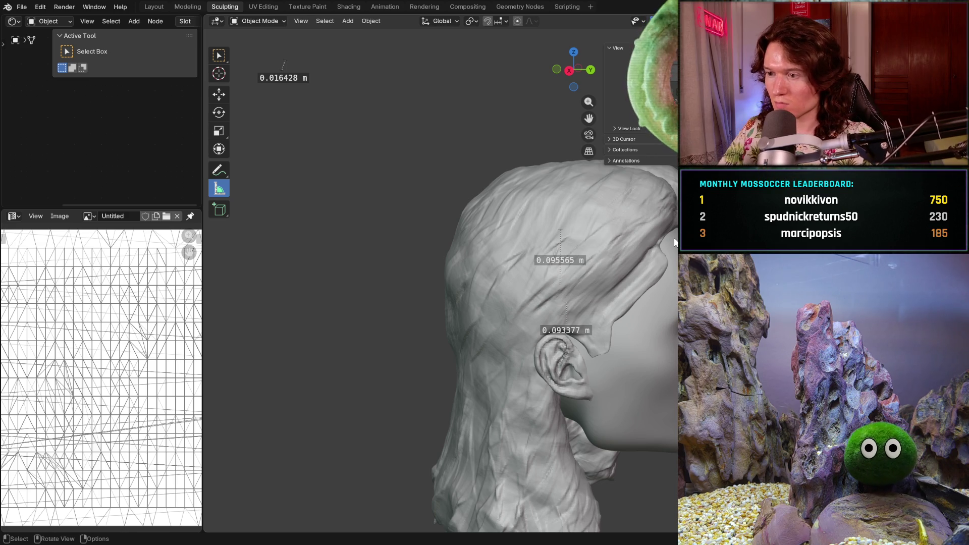
mouse_move(475, 346)
middle_mouse_down()
mouse_move(546, 309)
mouse_move(341, 311)
mouse_move(545, 305)
mouse_move(500, 301)
mouse_move(429, 313)
mouse_move(585, 322)
middle_mouse_up()
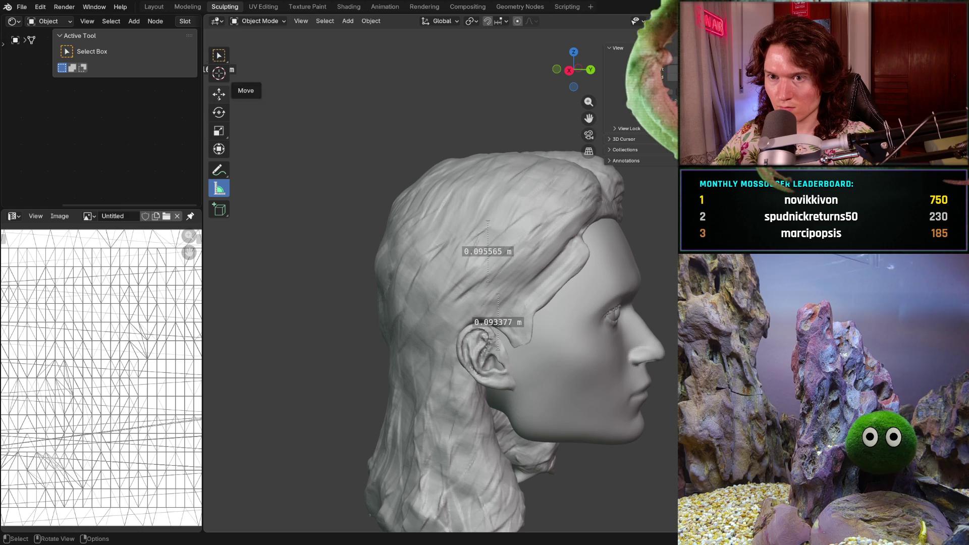
left_click(219, 94)
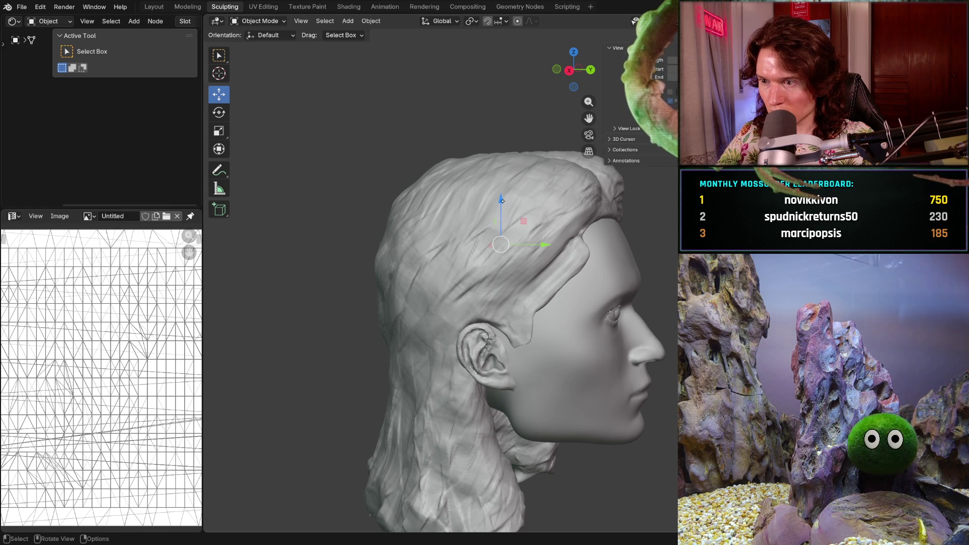
left_click_drag(502, 205, 502, 209)
- Lower the hair slightly onto the head, checking from front and profile views
mouse_move(502, 209)
middle_mouse_down()
mouse_move(454, 202)
mouse_move(498, 194)
middle_mouse_up()
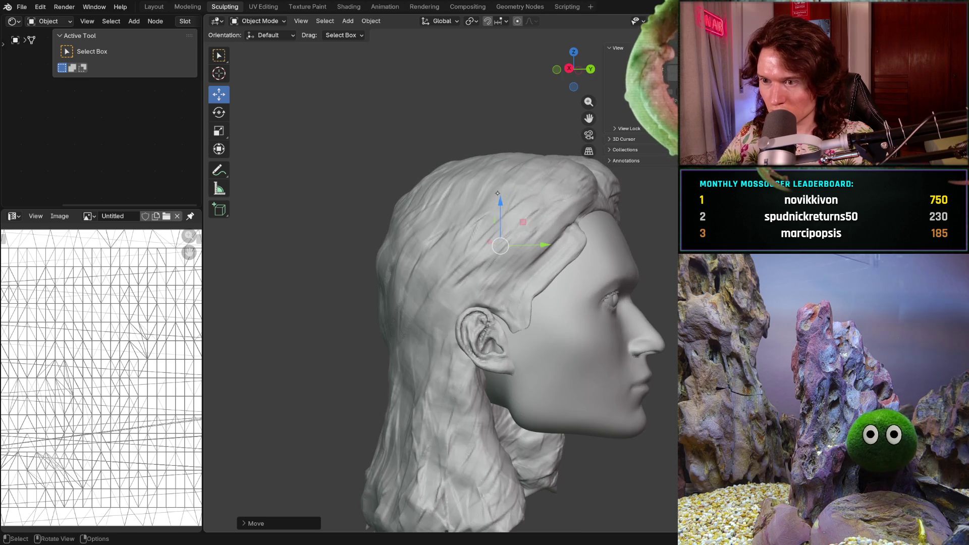
left_click_drag(501, 215, 505, 223)
mouse_move(613, 231)
middle_mouse_down()
mouse_move(545, 237)
mouse_move(520, 258)
mouse_move(533, 233)
middle_mouse_up()
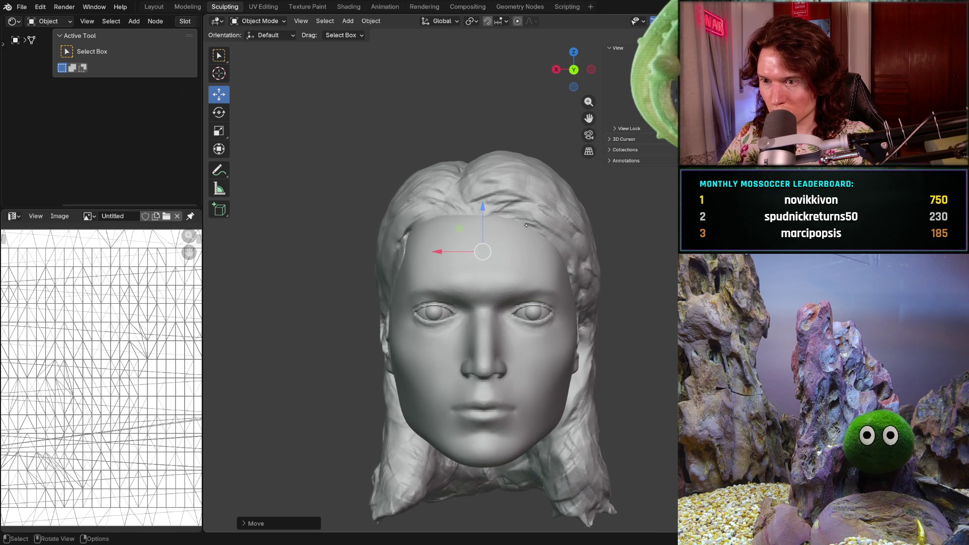
left_click_drag(483, 208, 486, 204)
middle_click_drag(487, 204, 631, 206)
left_click(590, 69)
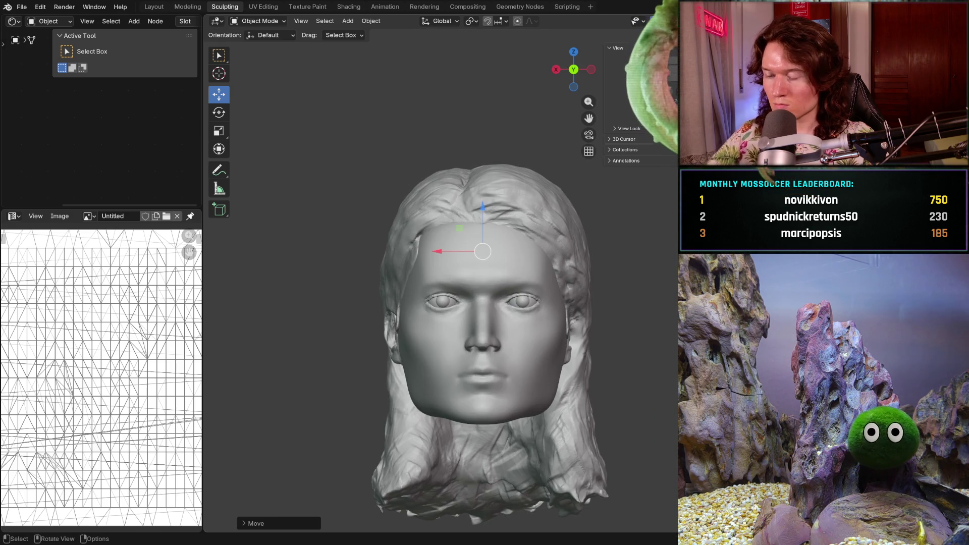
- Bring back the measurement rulers and toggle the hair on and off to compare fit
left_click(219, 188)
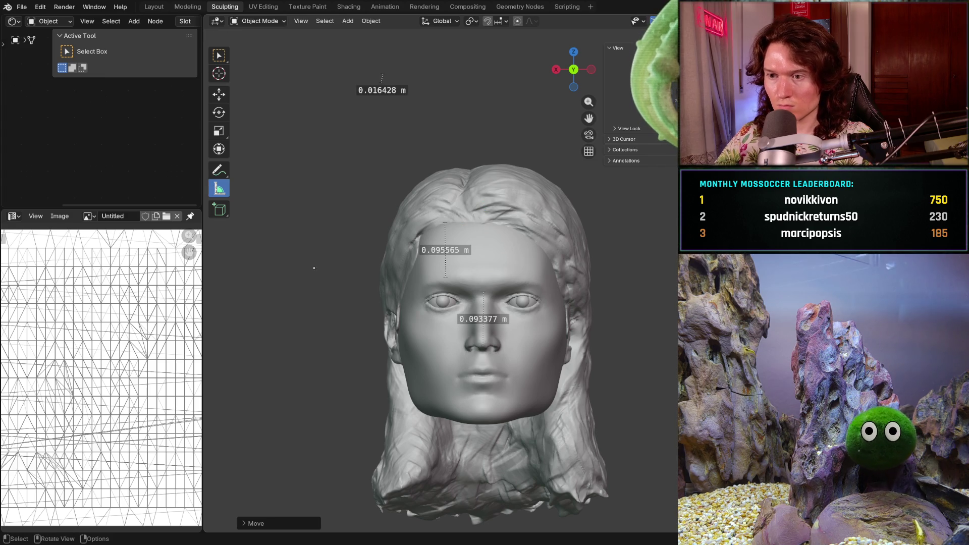
mouse_move(424, 306)
middle_mouse_down()
mouse_move(536, 303)
mouse_move(530, 310)
middle_mouse_up()
key("h")
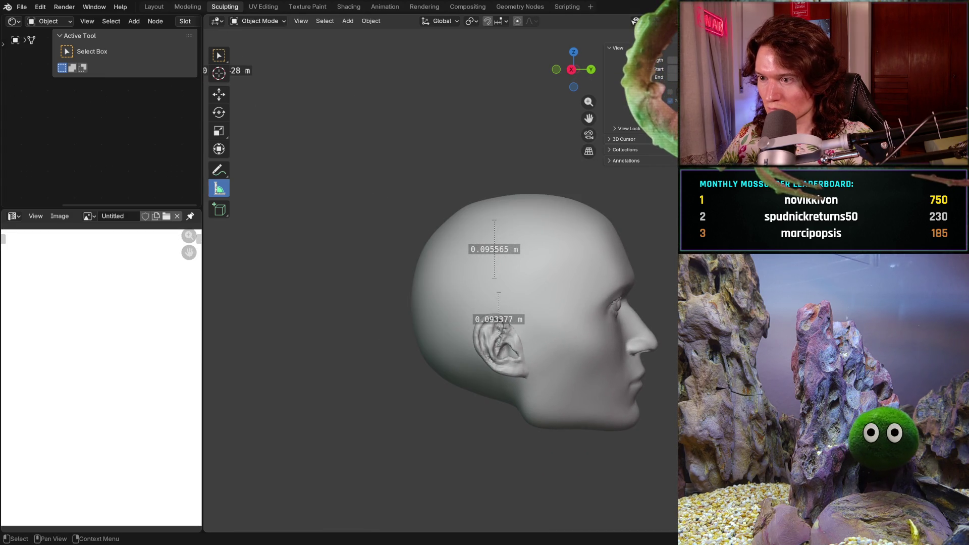
key("alt+h")
key("h")
key("alt+h")
key("h")
key("alt+h")
- Hide the hair again and orbit toward a front view of the bald head
middle_click_drag(530, 310, 522, 310)
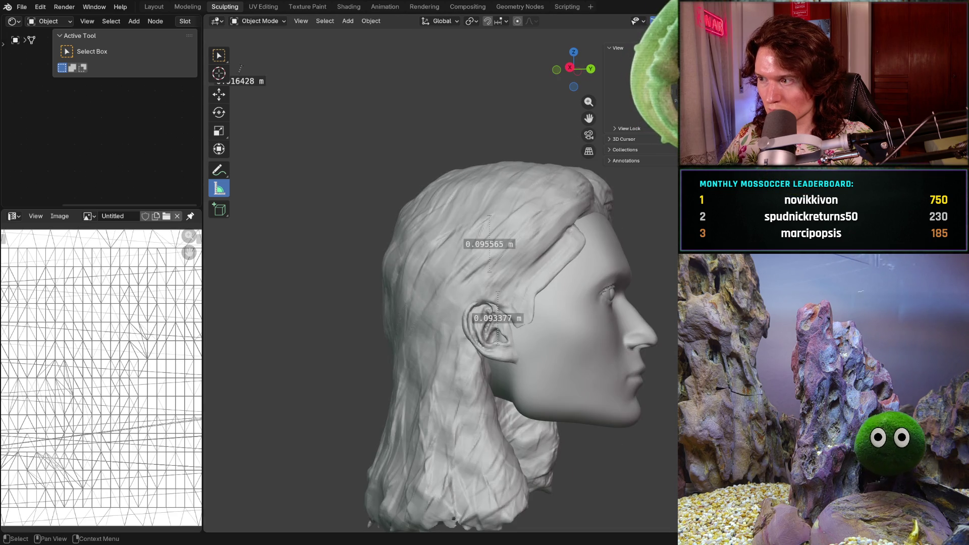
key("h")
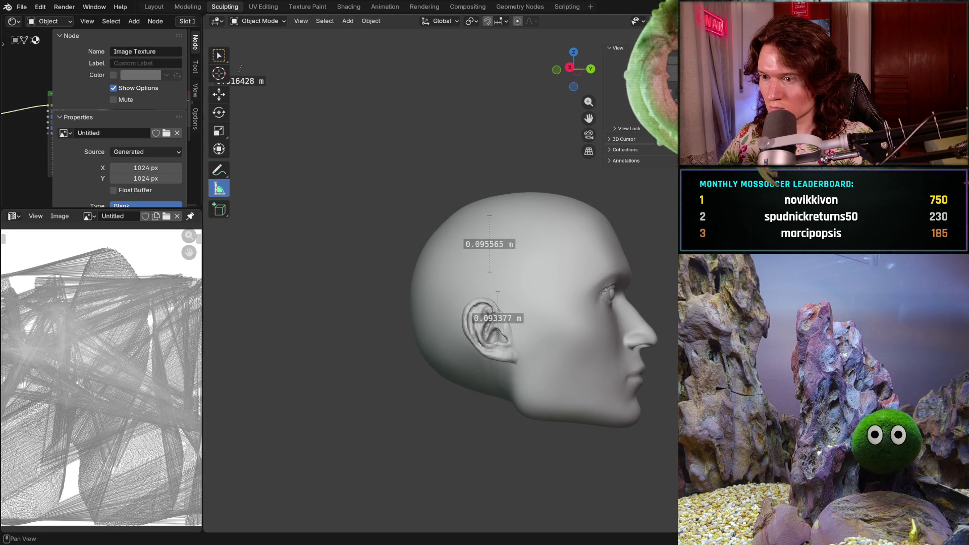
mouse_move(526, 259)
middle_mouse_down()
mouse_move(391, 290)
mouse_move(501, 271)
mouse_move(540, 277)
middle_mouse_up()
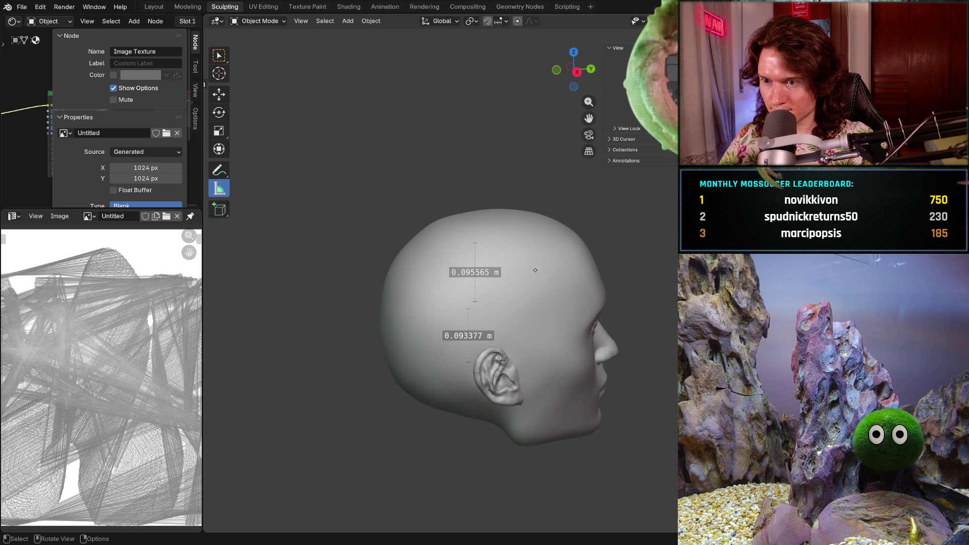
left_click(261, 20)
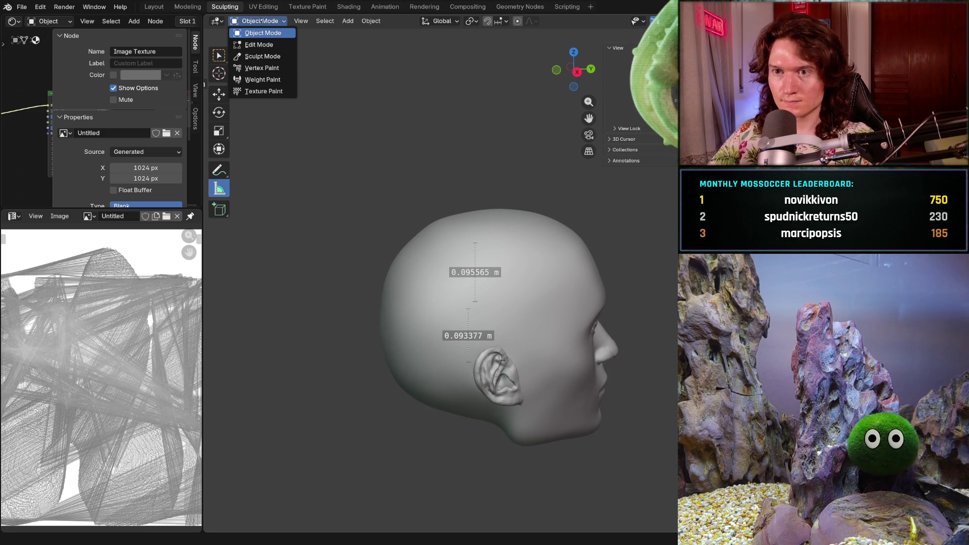
- Switch the head to Sculpt Mode, cancel an accidental move, and pick the Smooth brush
left_click(262, 56)
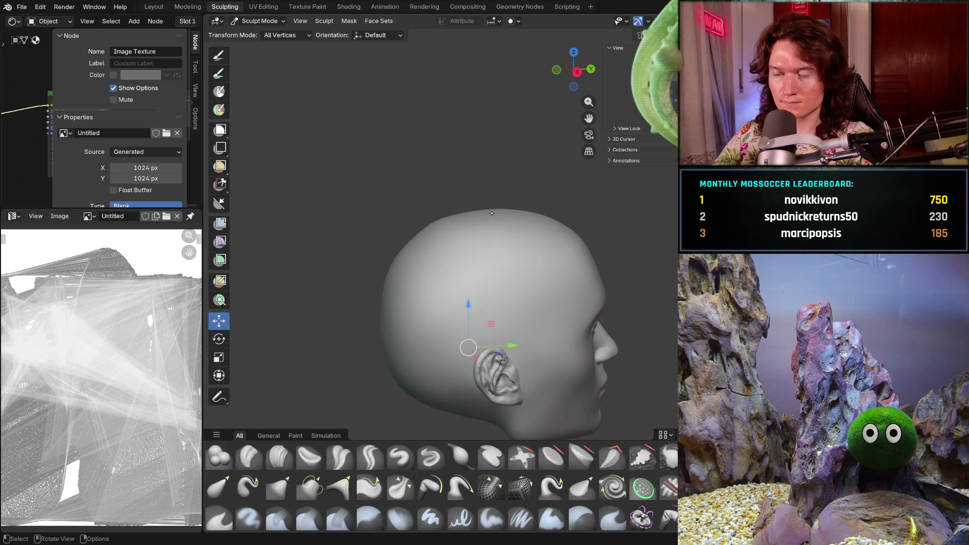
right_click(494, 305)
key("shift+s")
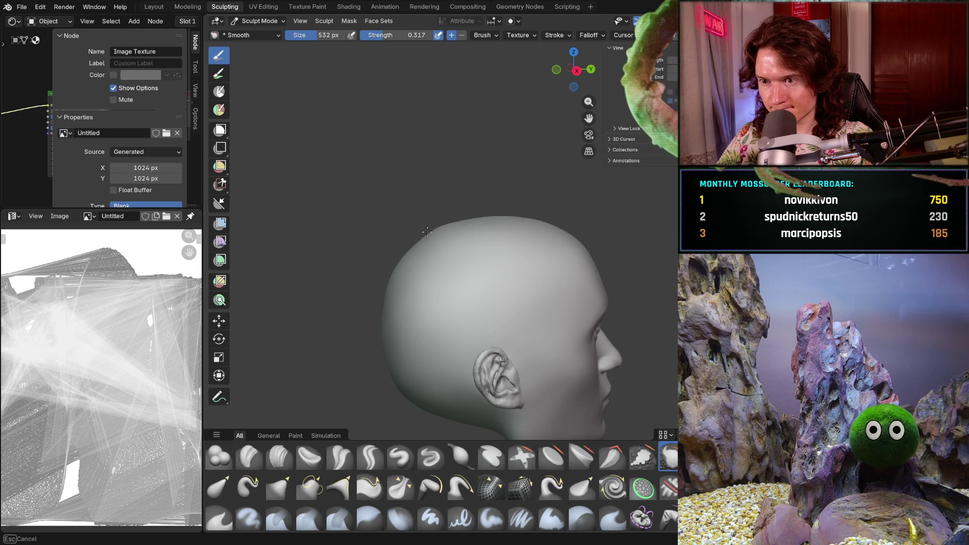
middle_click_drag(422, 239, 390, 260)
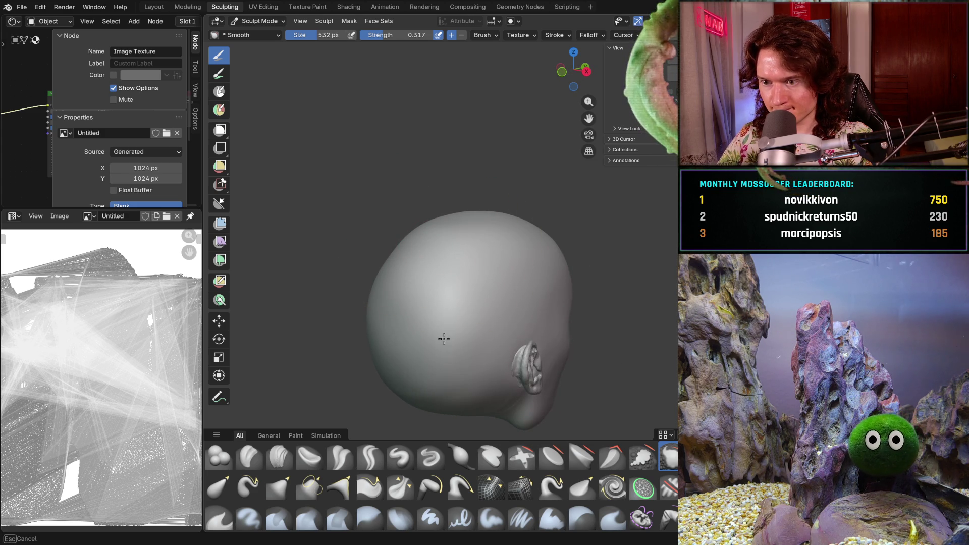
middle_click_drag(450, 340, 383, 297)
mouse_move(472, 309)
middle_mouse_down()
mouse_move(461, 303)
mouse_move(480, 320)
mouse_move(500, 298)
mouse_move(483, 298)
middle_mouse_up()
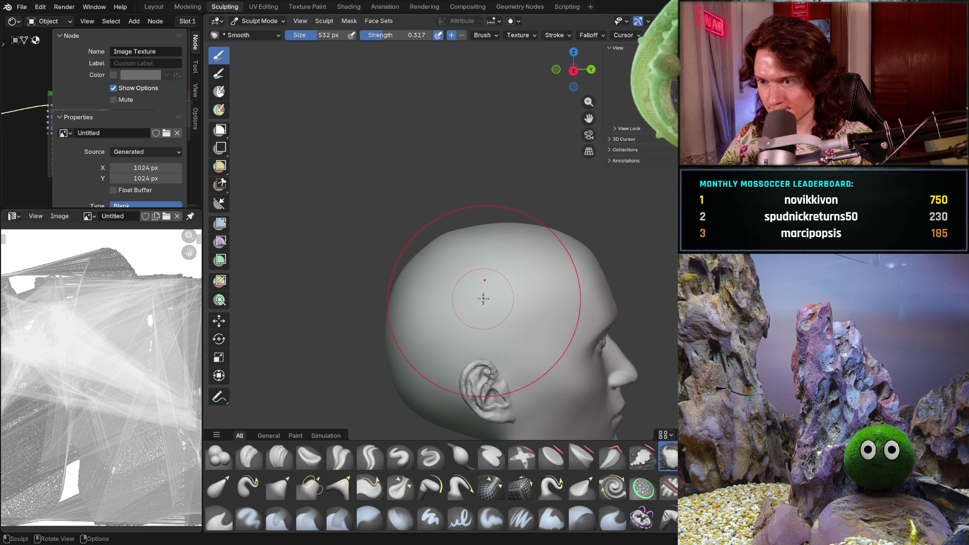
- Pull the top of the cranium into shape with the Grab brush, checking from the front
key("g")
scroll(555, 217, "up", 2)
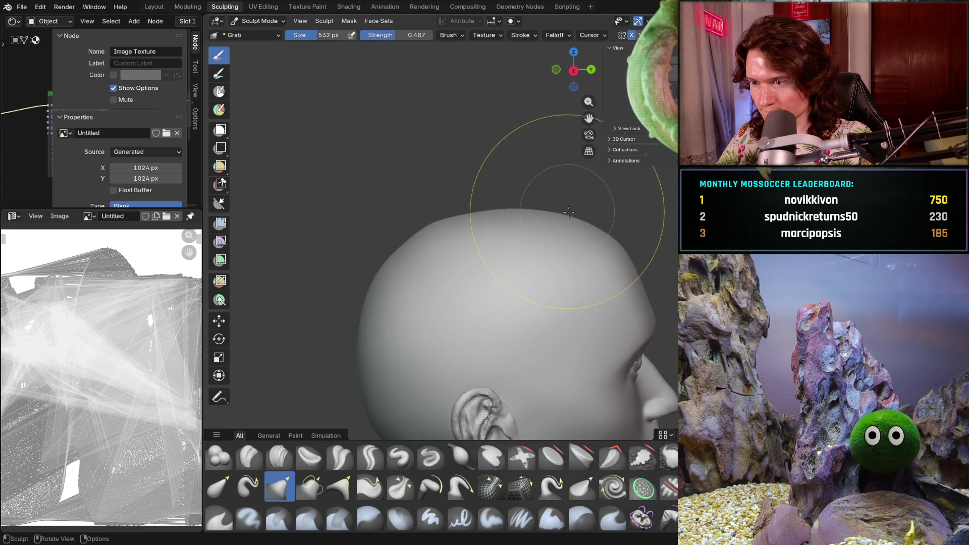
left_click_drag(585, 222, 555, 217)
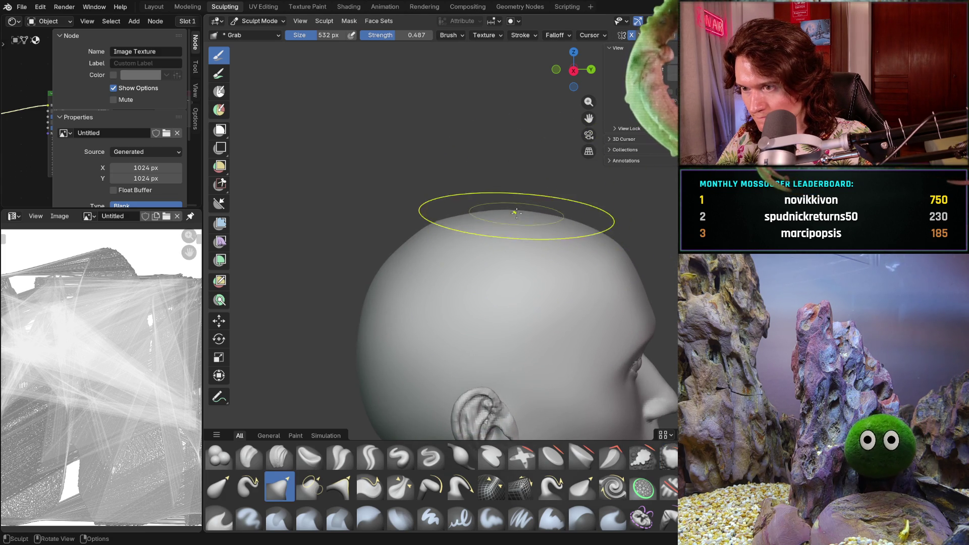
mouse_move(475, 219)
middle_mouse_down()
mouse_move(454, 232)
mouse_move(493, 250)
mouse_move(395, 225)
middle_mouse_up()
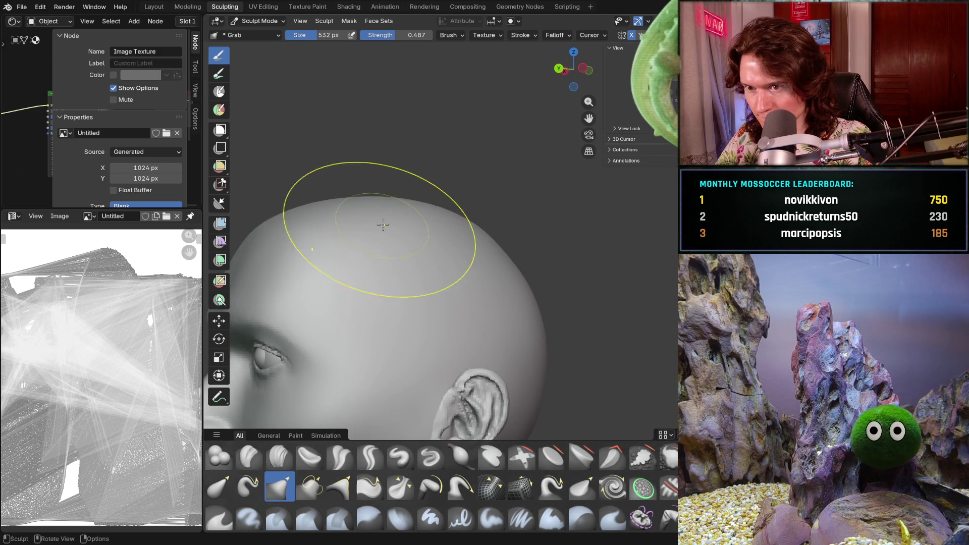
mouse_move(328, 222)
middle_mouse_down()
mouse_move(502, 249)
mouse_move(465, 281)
mouse_move(535, 340)
mouse_move(564, 260)
middle_mouse_up()
mouse_move(537, 228)
middle_mouse_down()
mouse_move(395, 253)
mouse_move(493, 242)
mouse_move(444, 234)
mouse_move(471, 217)
mouse_move(399, 246)
mouse_move(607, 179)
mouse_move(551, 207)
mouse_move(403, 214)
mouse_move(605, 232)
mouse_move(434, 228)
middle_mouse_up()
mouse_move(630, 282)
middle_mouse_down("ctrl")
mouse_move(606, 307)
mouse_move(578, 283)
mouse_move(560, 244)
middle_mouse_up("ctrl")
- Hide the hair and orbit around the head top to compare it with the hair
key("h")
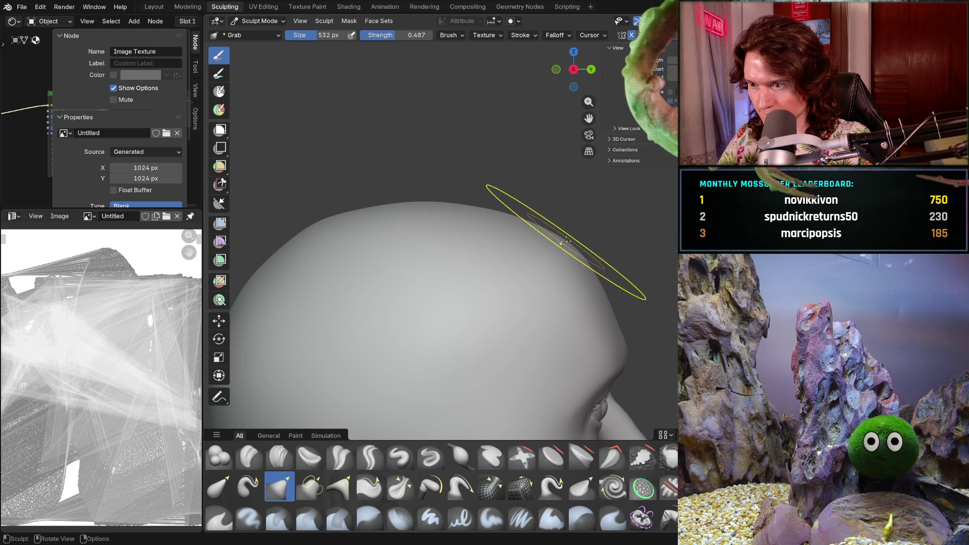
mouse_move(548, 262)
middle_mouse_down()
mouse_move(412, 281)
mouse_move(506, 300)
mouse_move(445, 277)
mouse_move(443, 346)
mouse_move(418, 313)
mouse_move(497, 283)
mouse_move(505, 252)
mouse_move(494, 268)
mouse_move(588, 274)
mouse_move(577, 274)
mouse_move(614, 288)
mouse_move(709, 238)
middle_mouse_up()
mouse_move(555, 260)
middle_mouse_down()
mouse_move(588, 261)
mouse_move(335, 271)
mouse_move(346, 349)
mouse_move(610, 353)
middle_mouse_up()
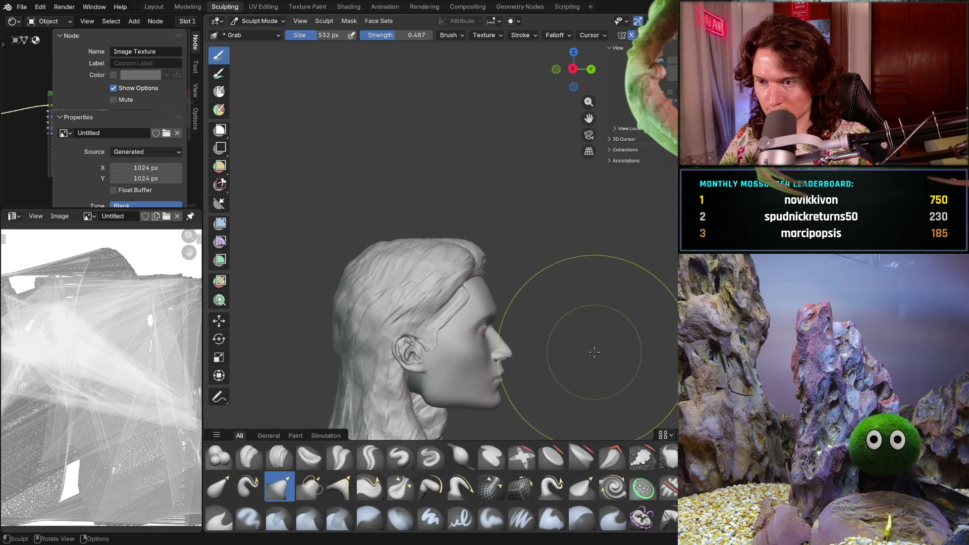
- Hide the hair and orbit to a top-back view of the bald head
key("h")
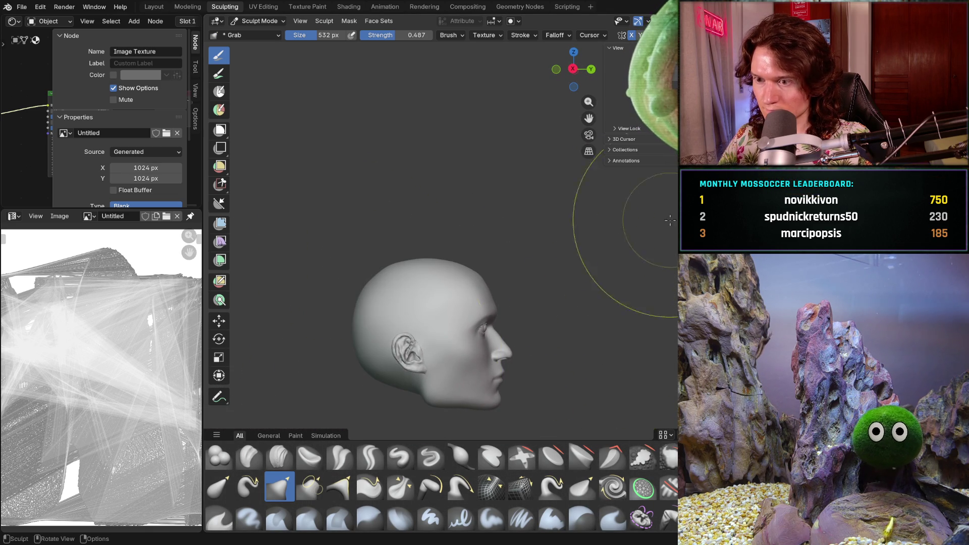
scroll(479, 328, "up", 3)
mouse_move(480, 283)
middle_mouse_down()
mouse_move(479, 355)
mouse_move(281, 320)
mouse_move(415, 299)
mouse_move(407, 281)
mouse_move(487, 281)
mouse_move(477, 301)
mouse_move(530, 320)
mouse_move(447, 275)
mouse_move(426, 281)
mouse_move(424, 303)
mouse_move(439, 314)
middle_mouse_up()
- Switch to the Smooth brush and zoom in on the rough top of the head
key("s")
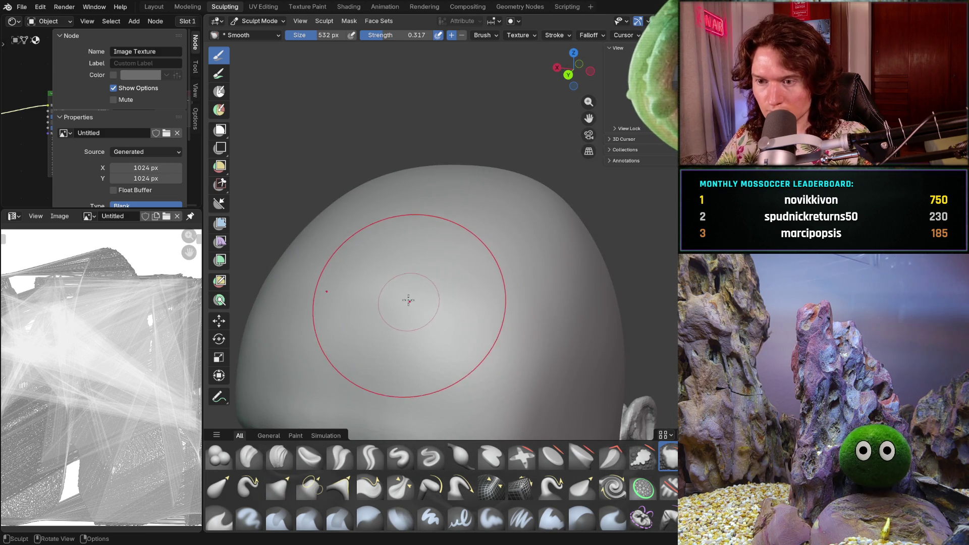
middle_click_drag(464, 297, 432, 295)
middle_click_drag(488, 314, 495, 338)
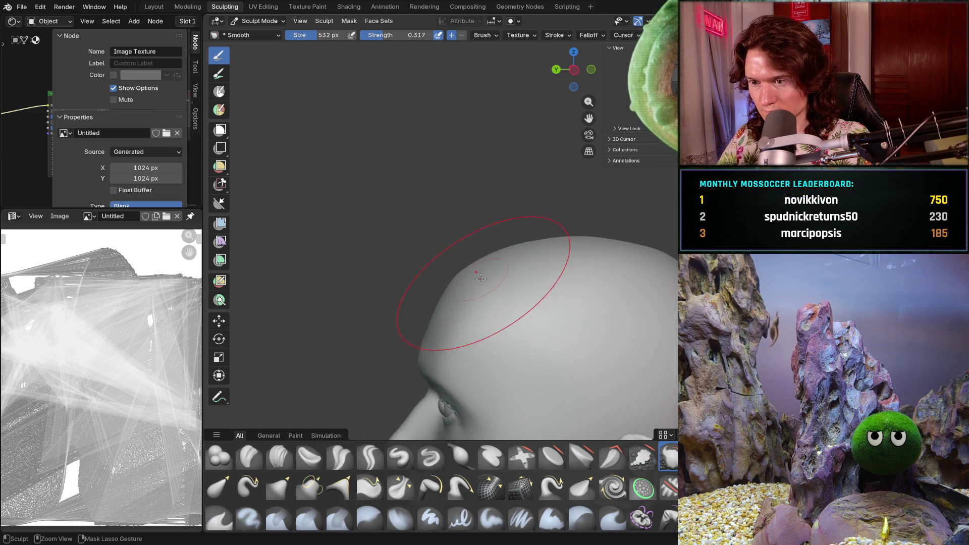
middle_click_drag(481, 278, 617, 191, "ctrl")
scroll(505, 253, "down", 3)
mouse_move(555, 243)
middle_mouse_down()
mouse_move(665, 244)
mouse_move(541, 292)
mouse_move(595, 296)
mouse_move(612, 244)
mouse_move(577, 331)
mouse_move(529, 317)
mouse_move(642, 320)
mouse_move(626, 318)
middle_mouse_up()
scroll(605, 283, "up", 3)
scroll(605, 282, "up", 3)
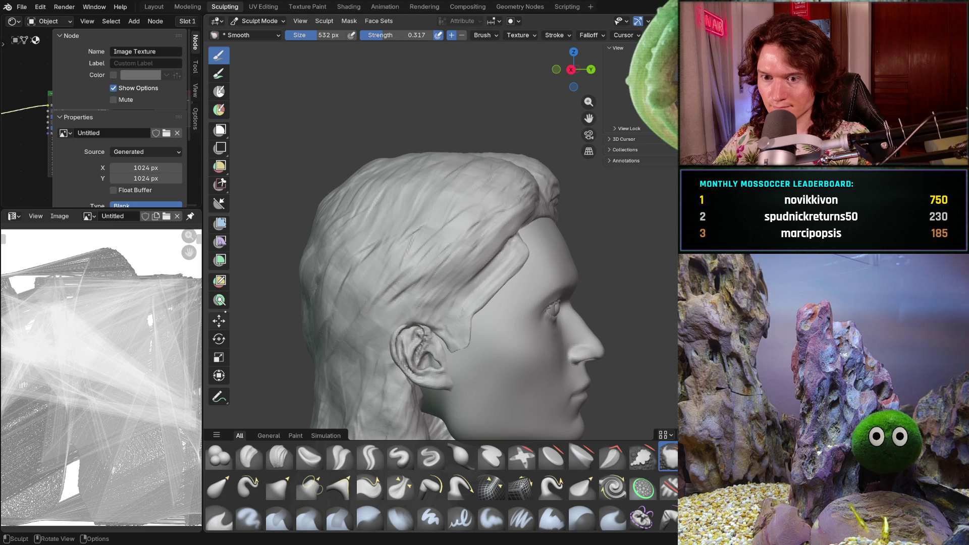
key("shift+space")
key("g")
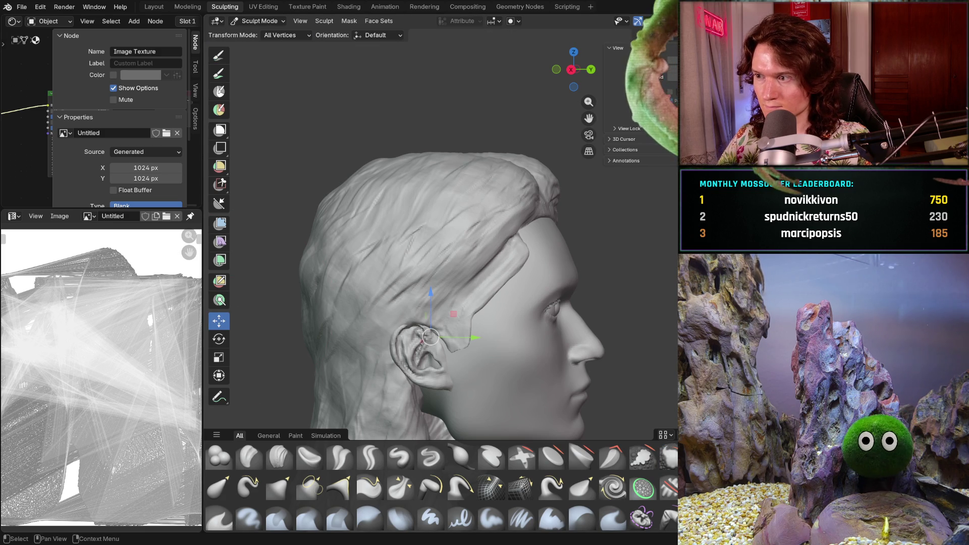
- Nudge the mesh near the ear upward and shift the hair slightly sideways
left_click_drag(430, 296, 429, 287)
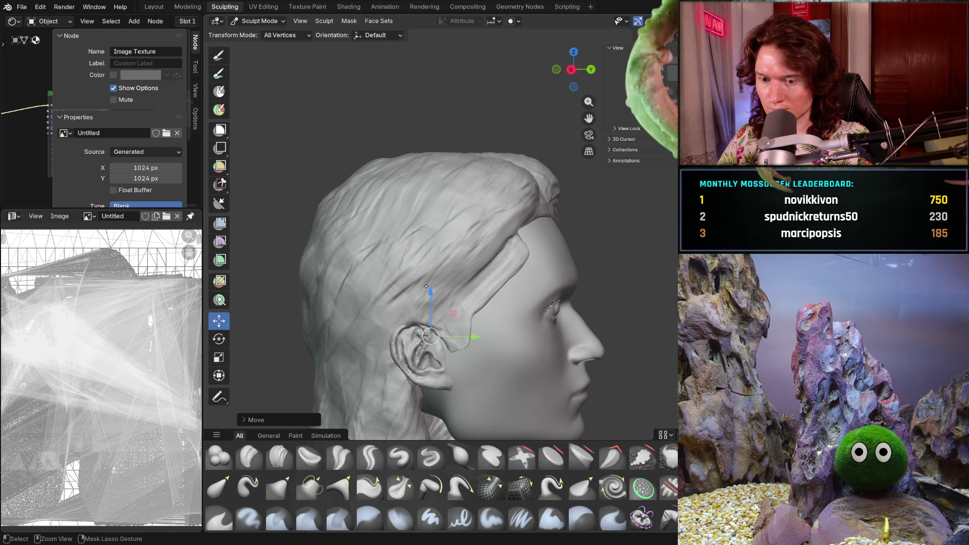
left_click(438, 245)
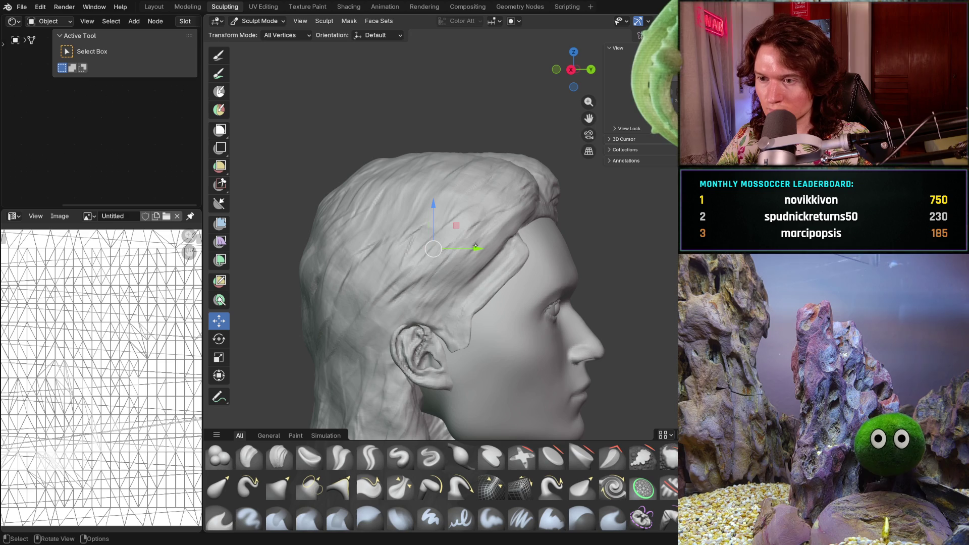
left_click_drag(473, 248, 459, 243)
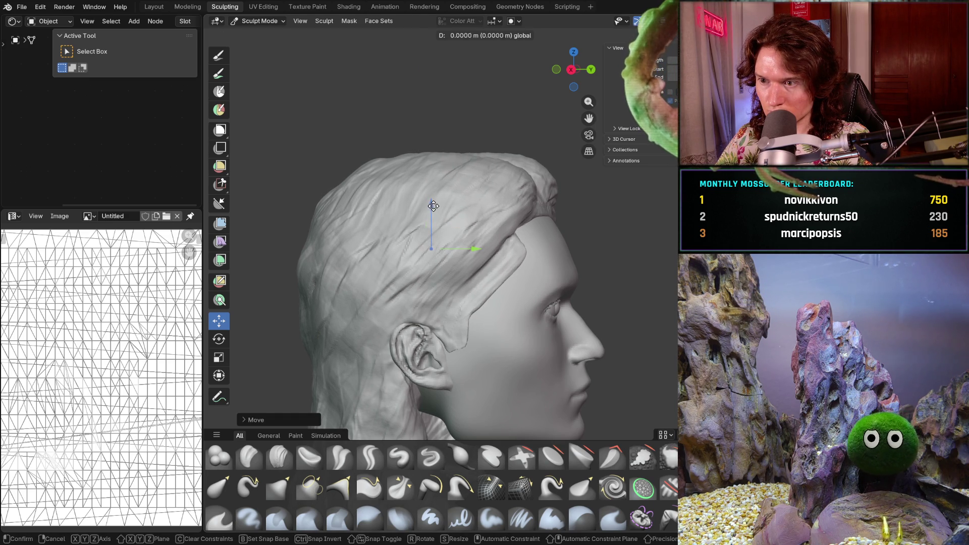
mouse_move(432, 207)
middle_mouse_down()
mouse_move(420, 238)
mouse_move(403, 245)
middle_mouse_up()
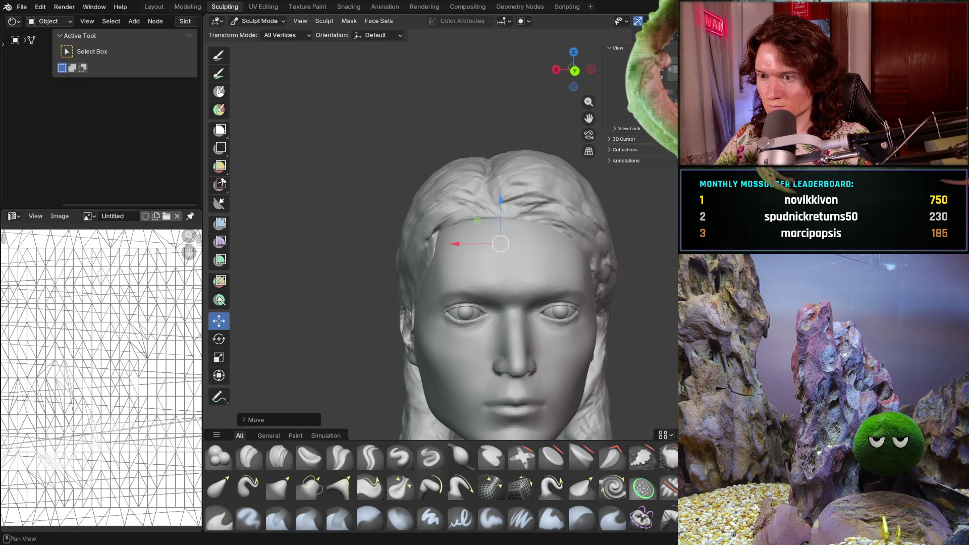
- Zoom out and return to Object Mode
scroll(575, 198, "down", 1)
scroll(575, 197, "down", 1)
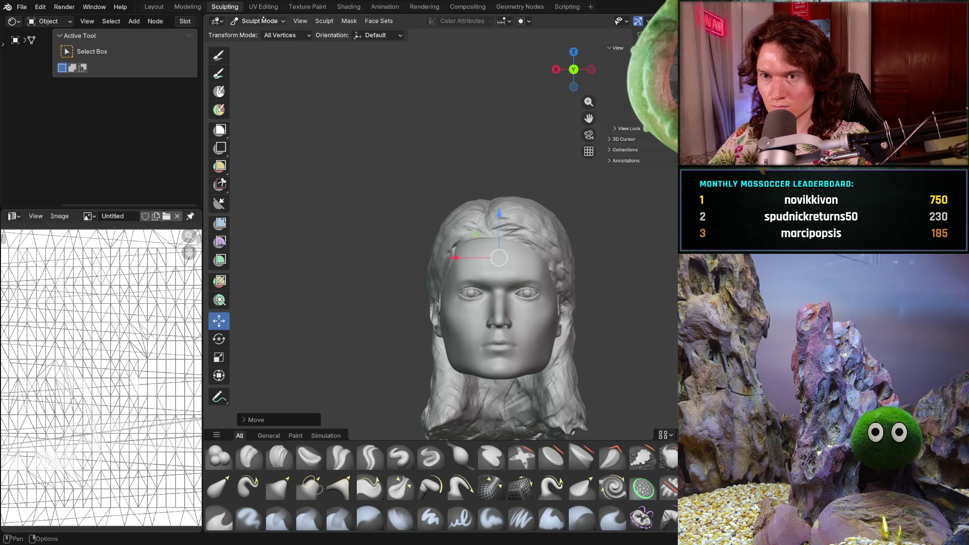
left_click(274, 22)
left_click(266, 33)
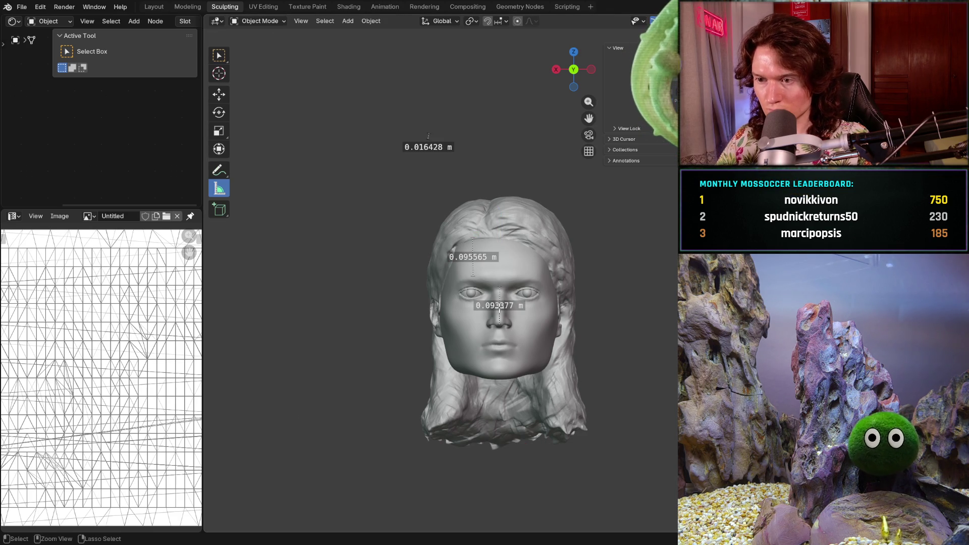
- Hide the hair mesh and orbit back toward a front view of the head
scroll(500, 302, "up", 2)
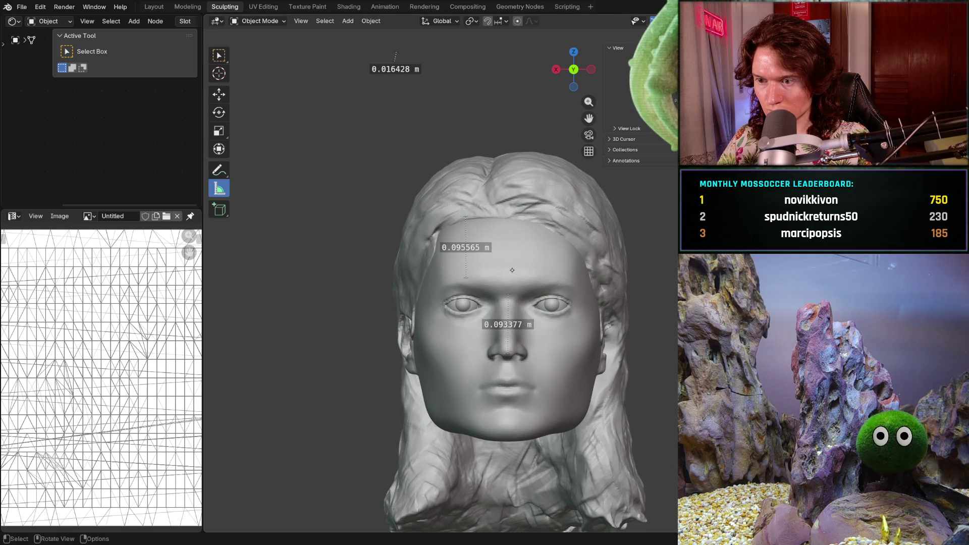
middle_click_drag(501, 266, 598, 294)
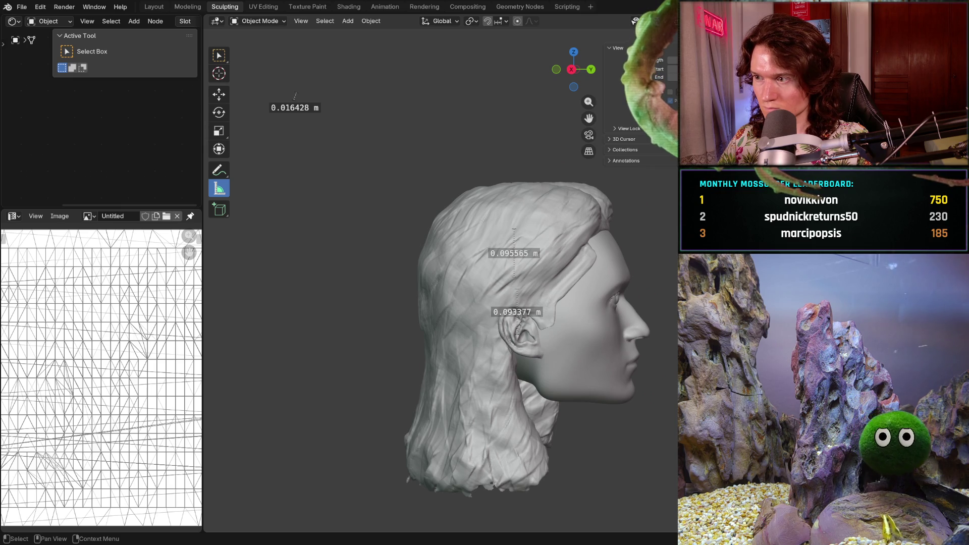
key("h")
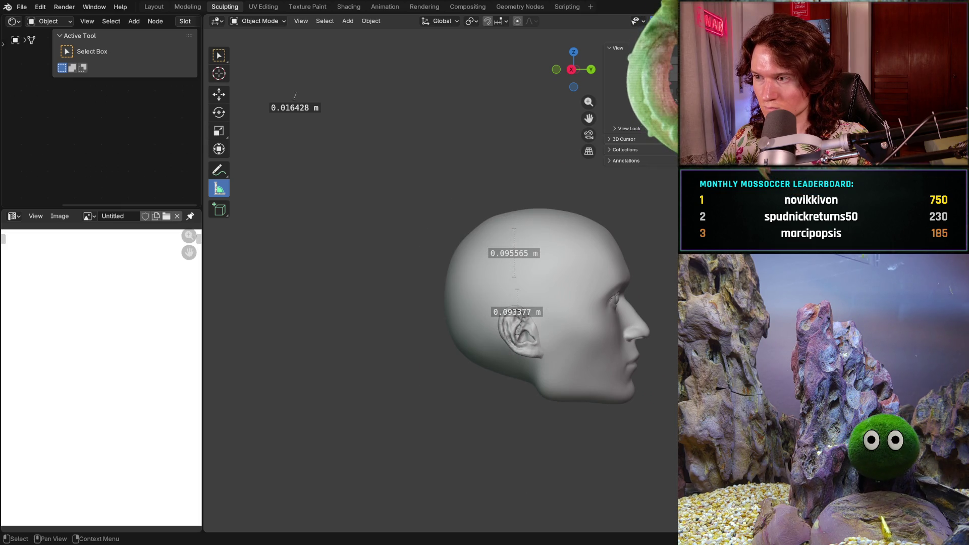
mouse_move(616, 252)
middle_mouse_down()
mouse_move(525, 258)
mouse_move(536, 249)
mouse_move(641, 247)
mouse_move(571, 250)
mouse_move(609, 251)
mouse_move(499, 279)
mouse_move(437, 259)
mouse_move(386, 323)
mouse_move(481, 278)
mouse_move(600, 306)
middle_mouse_up()
- Reframe the view on the ear side and select the bald head object
scroll(602, 307, "up", 3)
middle_click_drag(649, 321, 646, 298, "shift")
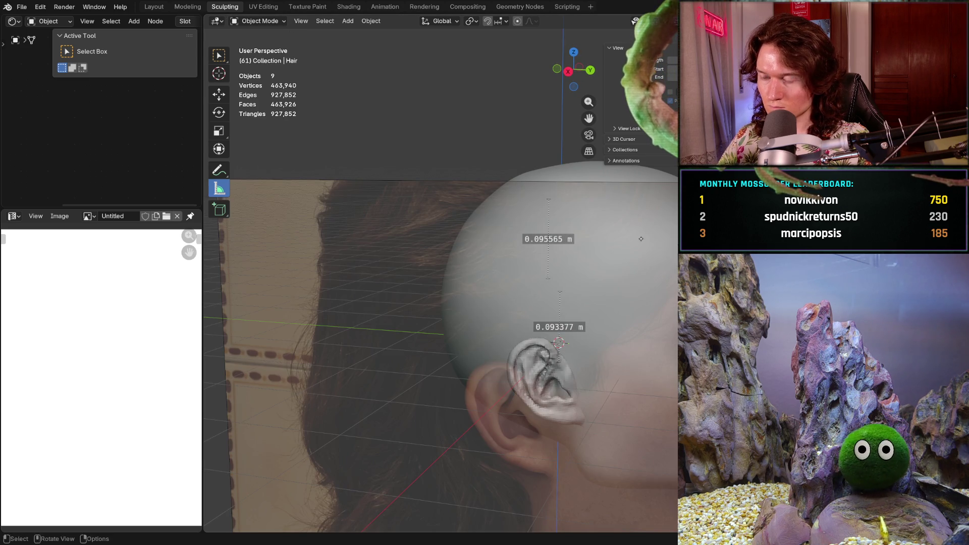
middle_click_drag(643, 222, 533, 287)
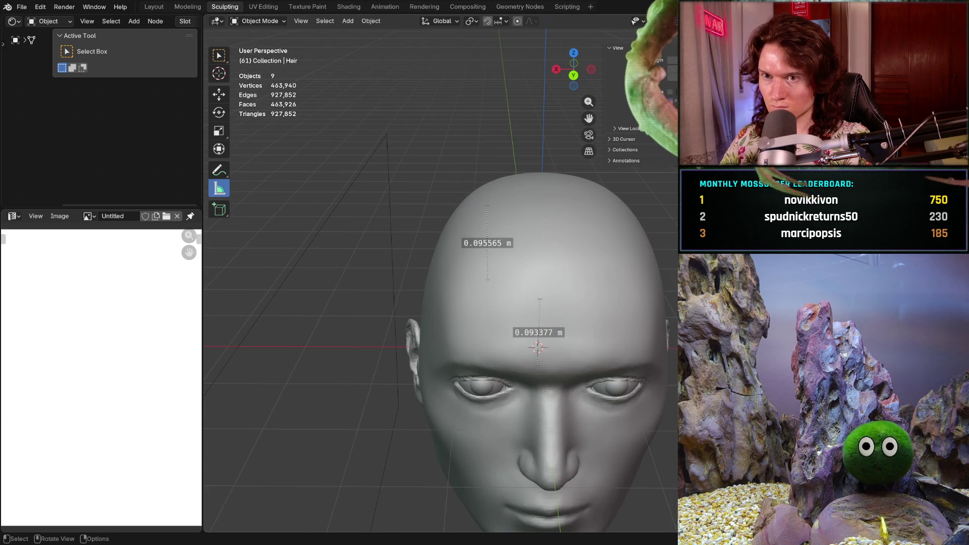
middle_click_drag(514, 237, 415, 243)
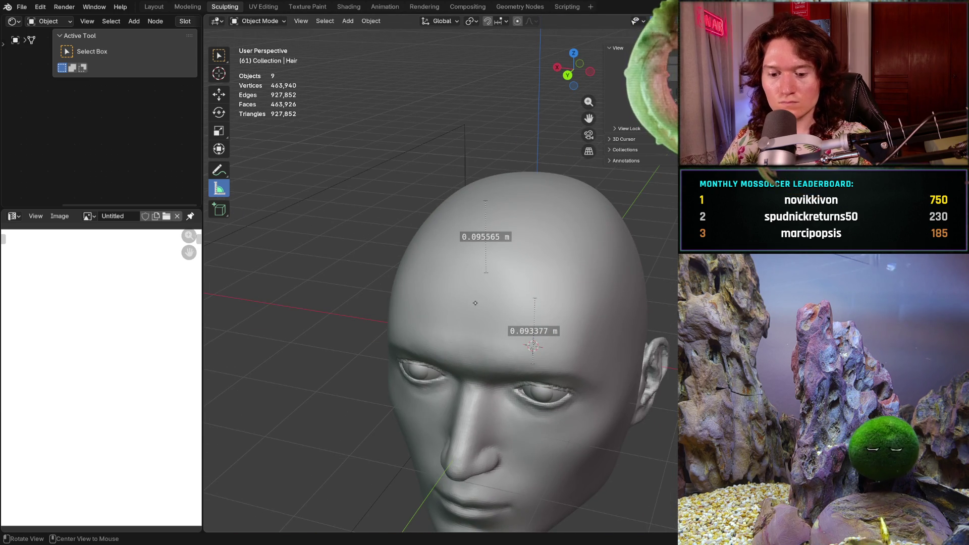
left_click(263, 20)
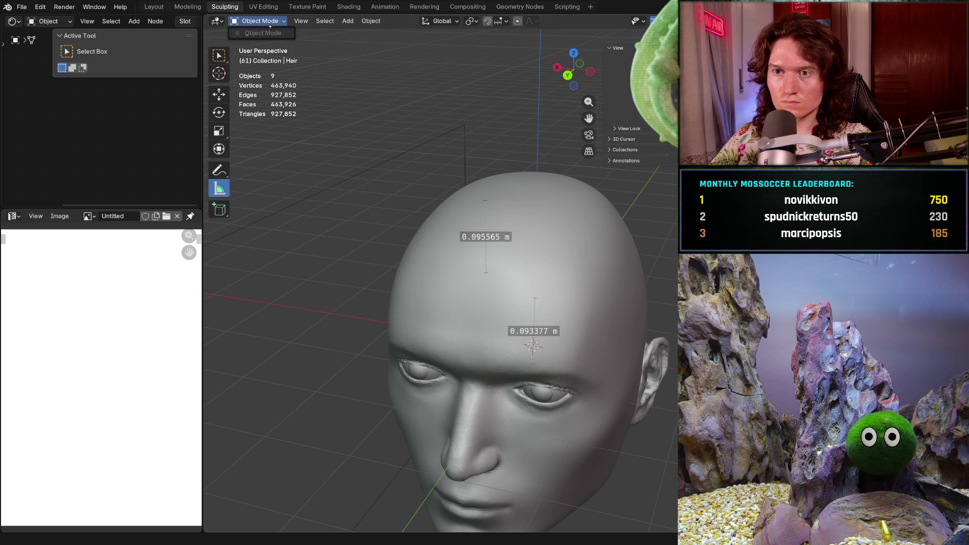
left_click(274, 30)
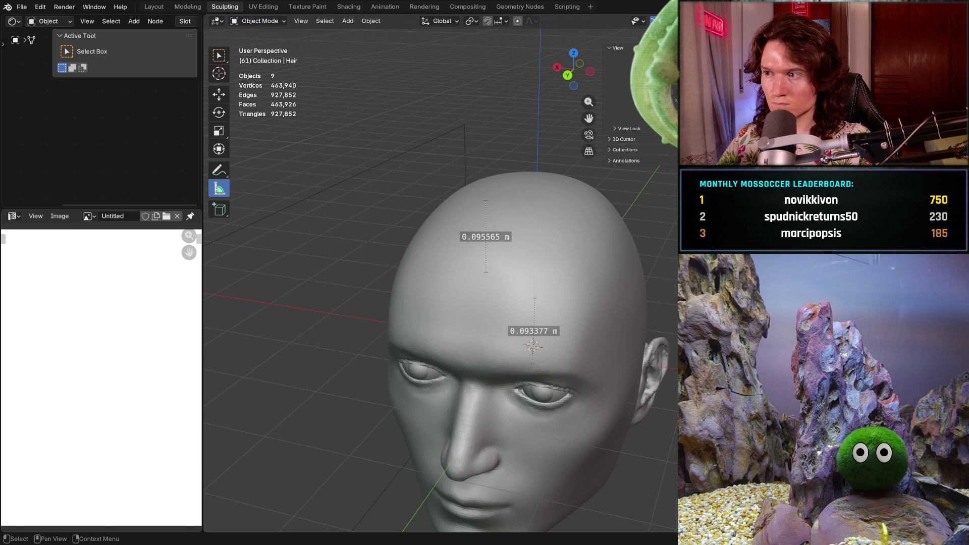
left_click(505, 303)
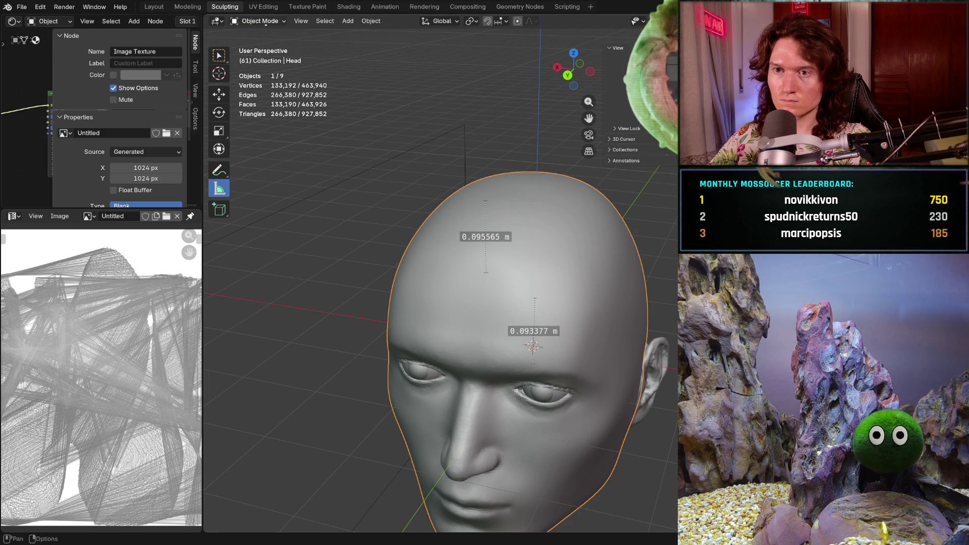
- Switch the head into Sculpt Mode and set the Smooth brush to 292 px
left_click(266, 21)
left_click(262, 54)
mouse_move(538, 290)
middle_mouse_down()
mouse_move(517, 329)
mouse_move(540, 315)
middle_mouse_up()
key("shift+s")
key("f")
left_click(544, 319)
- Pick the Grab brush at 870 px and pull the top of the skull into shape
mouse_move(550, 316)
middle_mouse_down()
mouse_move(530, 303)
mouse_move(537, 266)
middle_mouse_up()
middle_click_drag(457, 217, 477, 209)
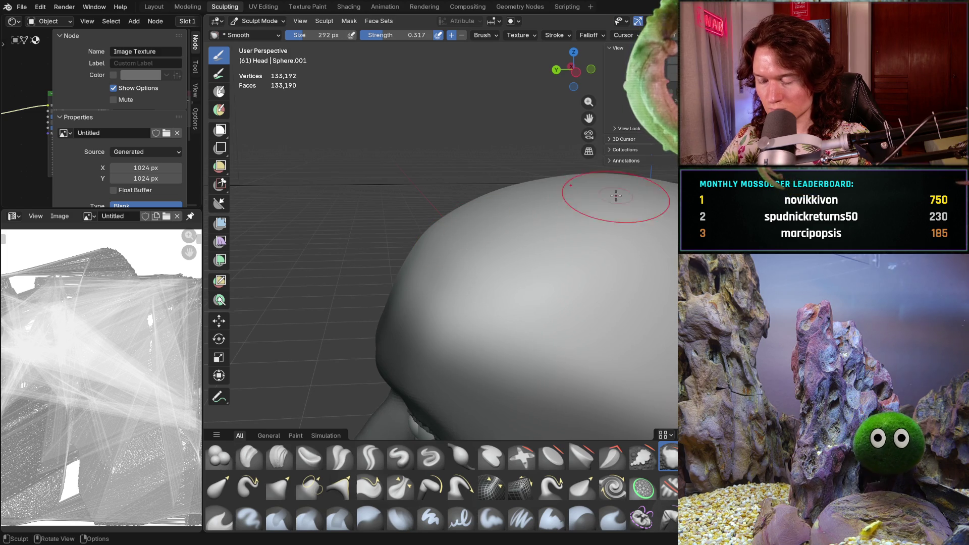
key("g")
mouse_move(566, 202)
middle_mouse_down()
mouse_move(540, 160)
mouse_move(520, 205)
mouse_move(505, 202)
middle_mouse_up()
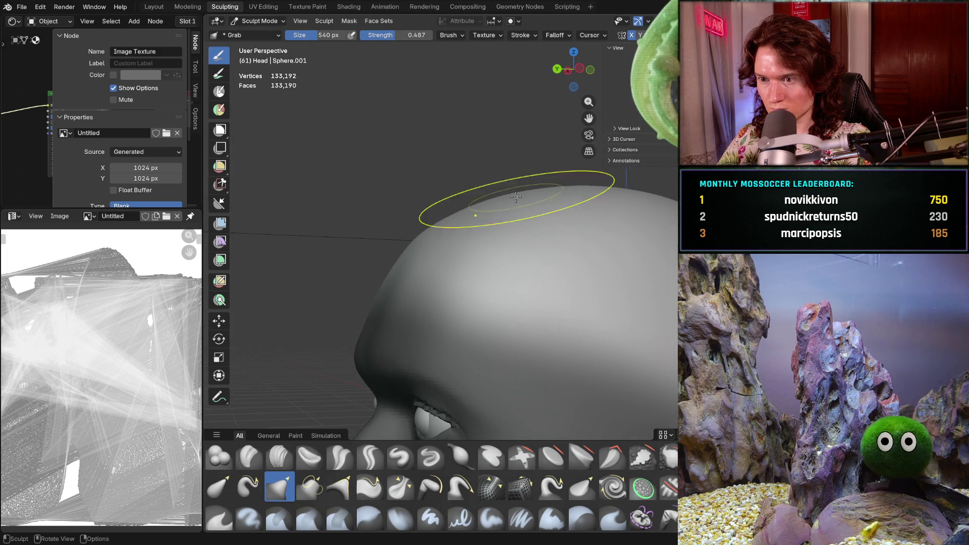
key("f")
left_click(515, 196)
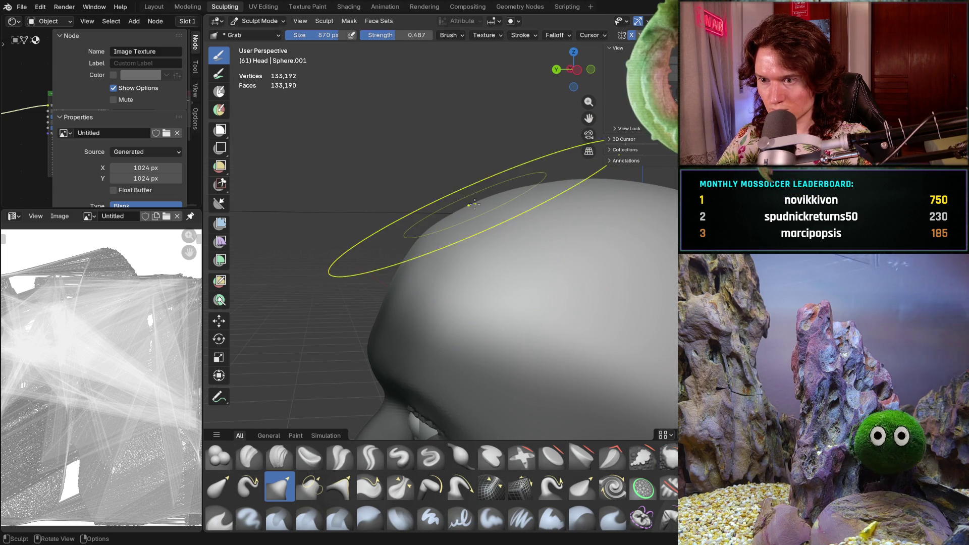
left_click_drag(472, 210, 486, 203)
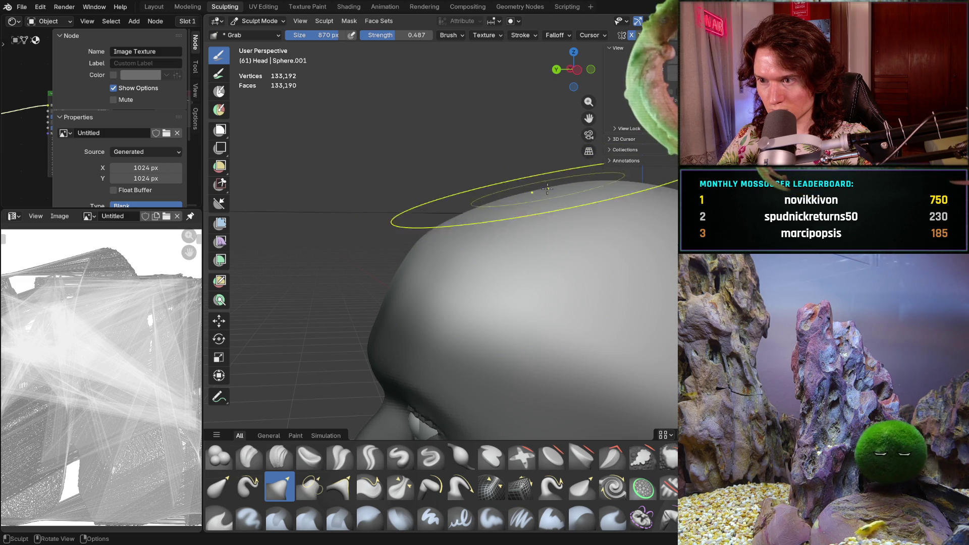
- Orbit around the head to check the reshaped skull from above and the side
mouse_move(485, 202)
middle_mouse_down()
mouse_move(505, 250)
mouse_move(573, 331)
mouse_move(550, 318)
middle_mouse_up()
scroll(535, 310, "up", 3)
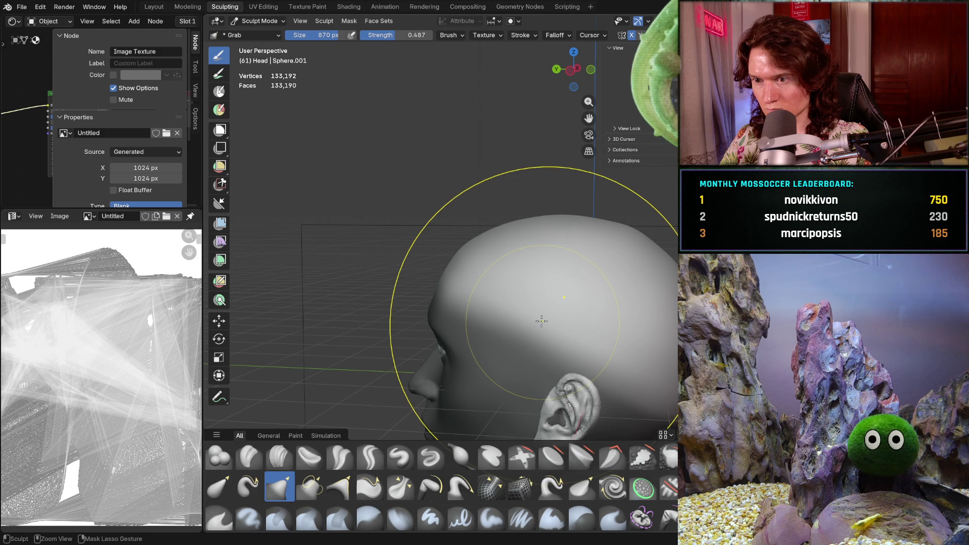
middle_click_drag(558, 303, 583, 313)
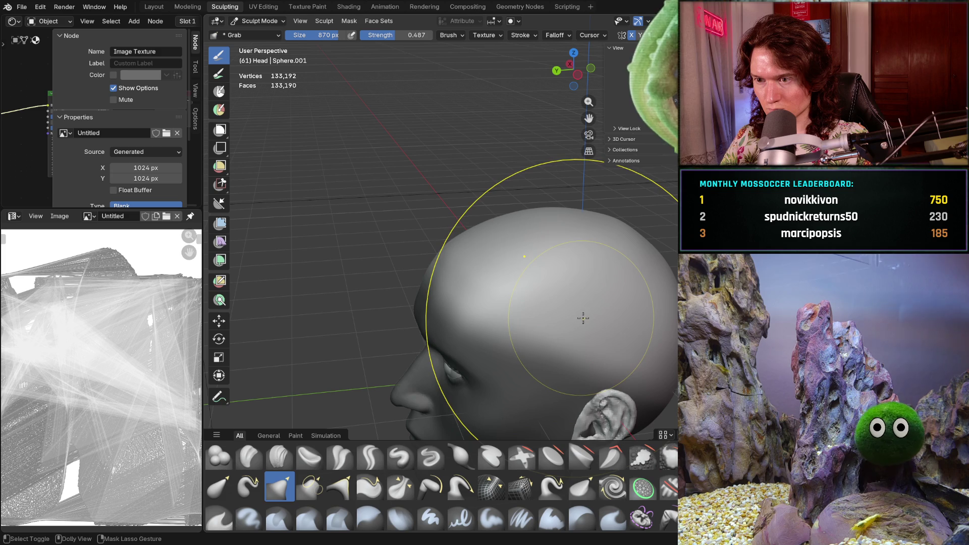
mouse_move(583, 318)
middle_mouse_down()
mouse_move(510, 275)
mouse_move(493, 250)
mouse_move(475, 262)
middle_mouse_up()
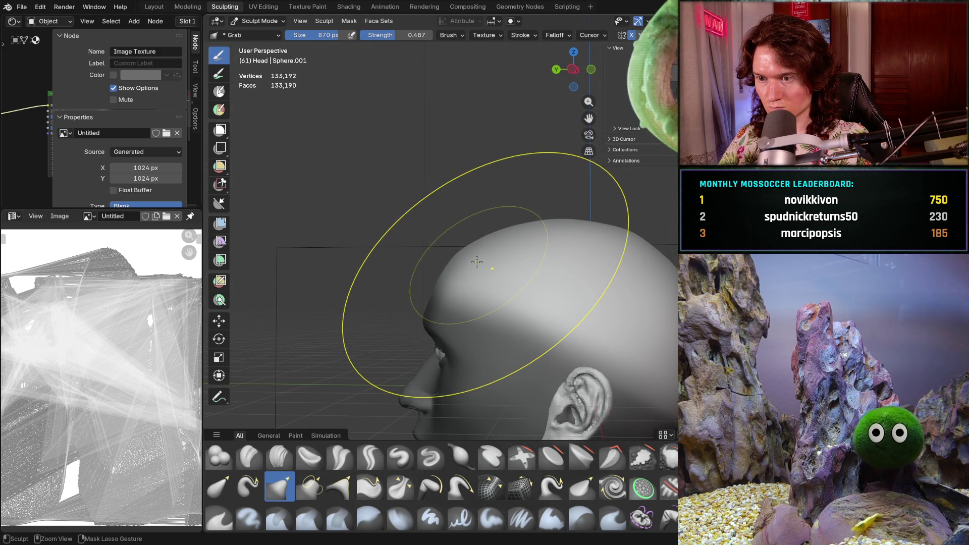
mouse_move(459, 272)
middle_mouse_down()
mouse_move(567, 301)
mouse_move(583, 250)
mouse_move(552, 277)
mouse_move(530, 274)
middle_mouse_up()
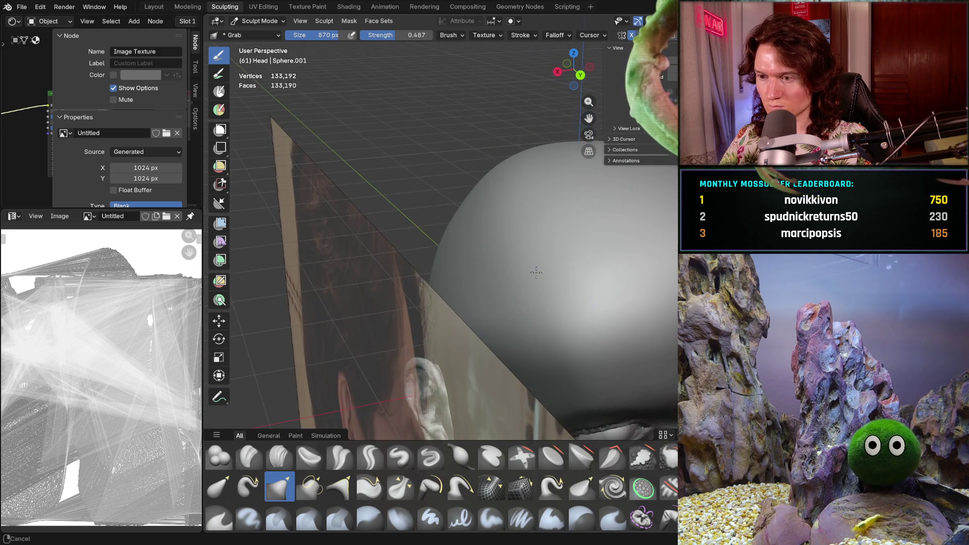
- Switch back to the Smooth brush at 486 px
key("s")
key("f")
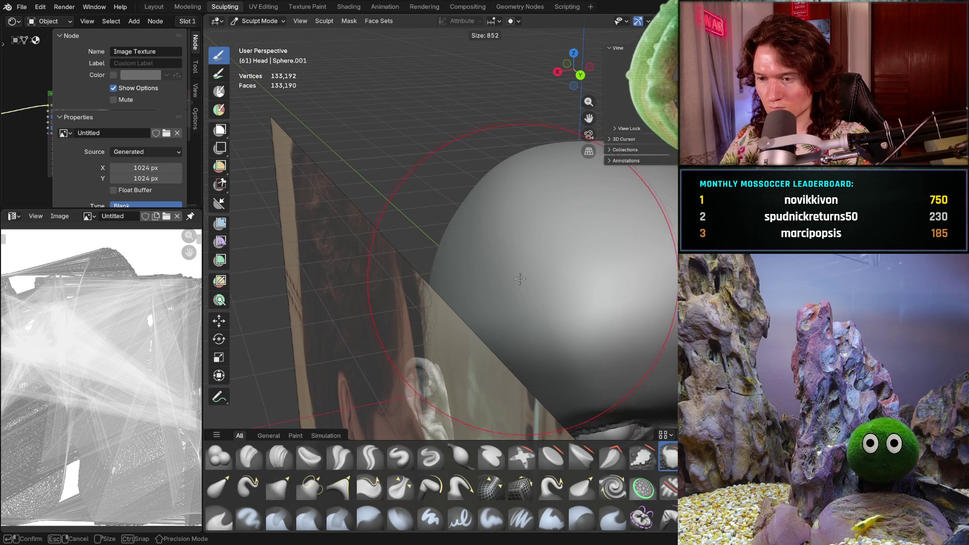
left_click(573, 275)
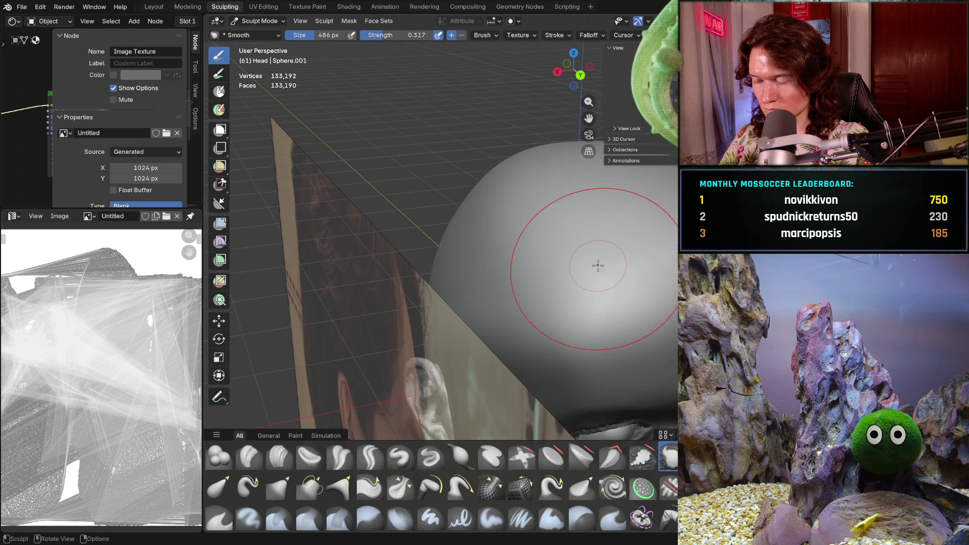
mouse_move(657, 201)
middle_mouse_down()
mouse_move(529, 264)
mouse_move(672, 289)
mouse_move(673, 217)
mouse_move(618, 273)
middle_mouse_up()
scroll(656, 238, "down", 3)
- Snap to right orthographic view, hide the hair, and turn viewport overlays off
key("KP_3")
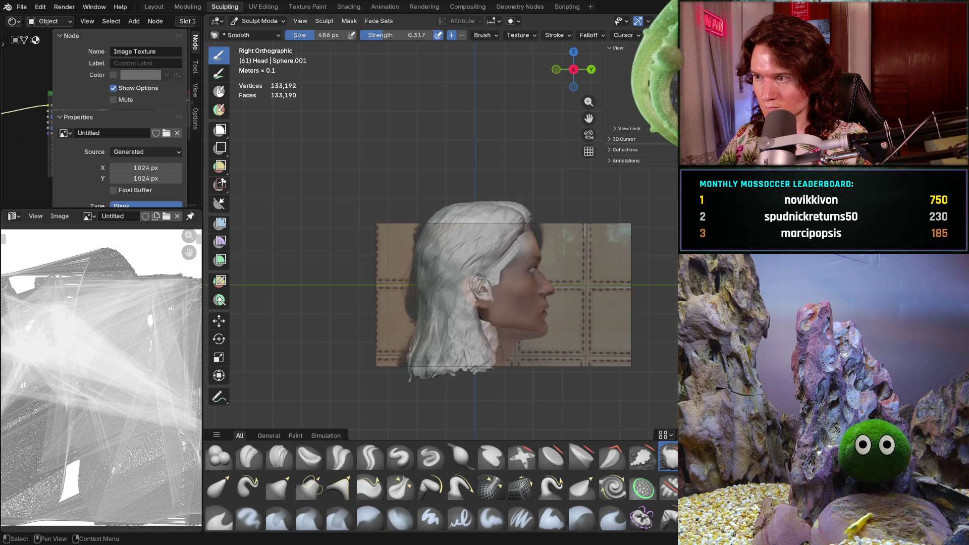
key("h")
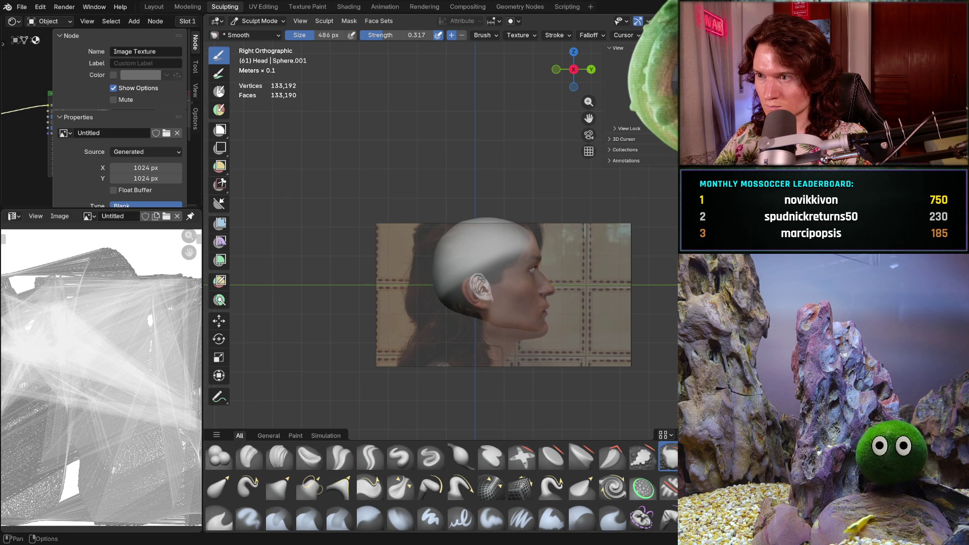
key("shift+alt+z")
scroll(589, 199, "up", 3)
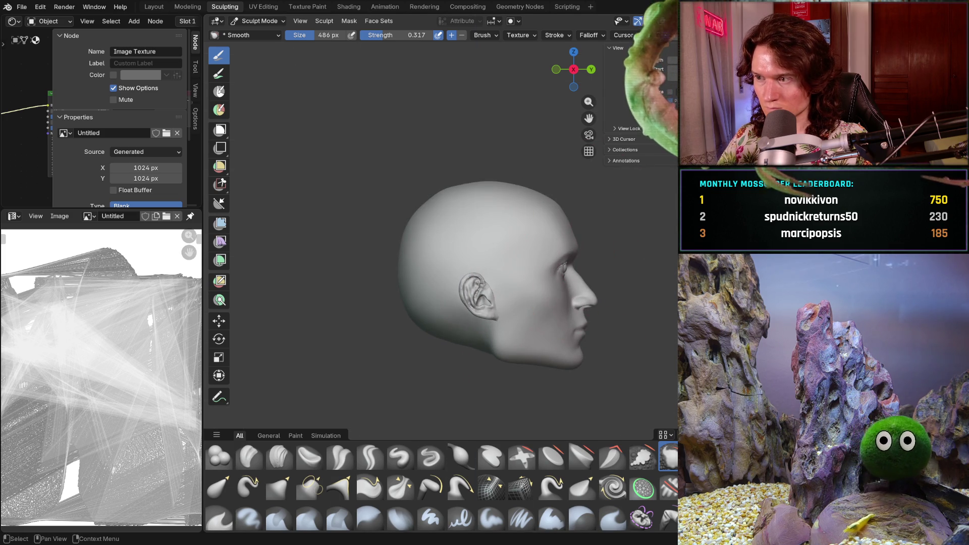
- Unhide the hair mesh and orbit to an angle showing the hair edge and forehead
key("alt+h")
middle_click_drag(565, 243, 489, 247)
mouse_move(567, 287)
middle_mouse_down()
mouse_move(624, 369)
mouse_move(585, 383)
mouse_move(629, 329)
mouse_move(531, 332)
mouse_move(535, 353)
mouse_move(504, 344)
mouse_move(550, 326)
mouse_move(534, 324)
middle_mouse_up()
scroll(534, 324, "up", 4)
mouse_move(519, 271)
middle_mouse_down()
mouse_move(535, 274)
mouse_move(457, 294)
mouse_move(530, 303)
mouse_move(508, 237)
mouse_move(600, 289)
mouse_move(569, 277)
middle_mouse_up()
scroll(569, 277, "up", 6)
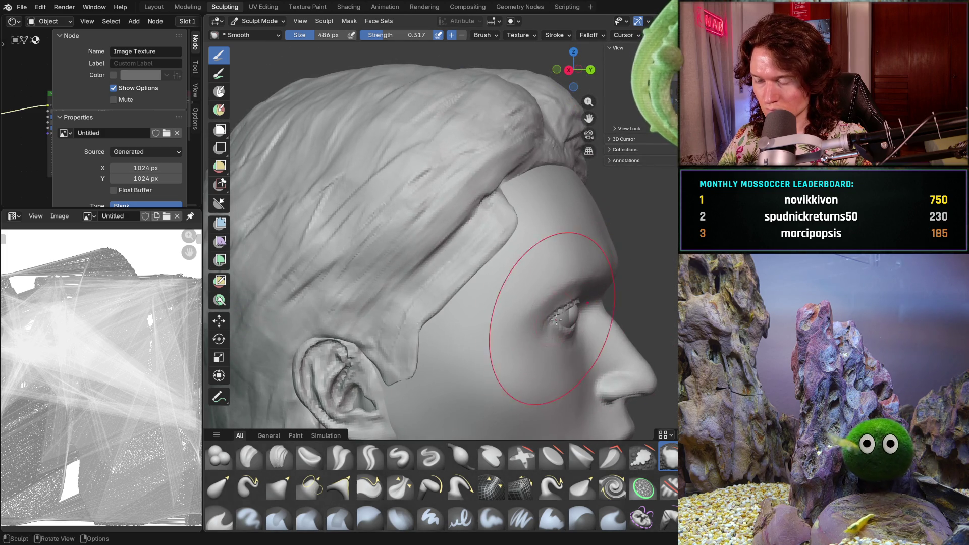
middle_click_drag(531, 305, 528, 252)
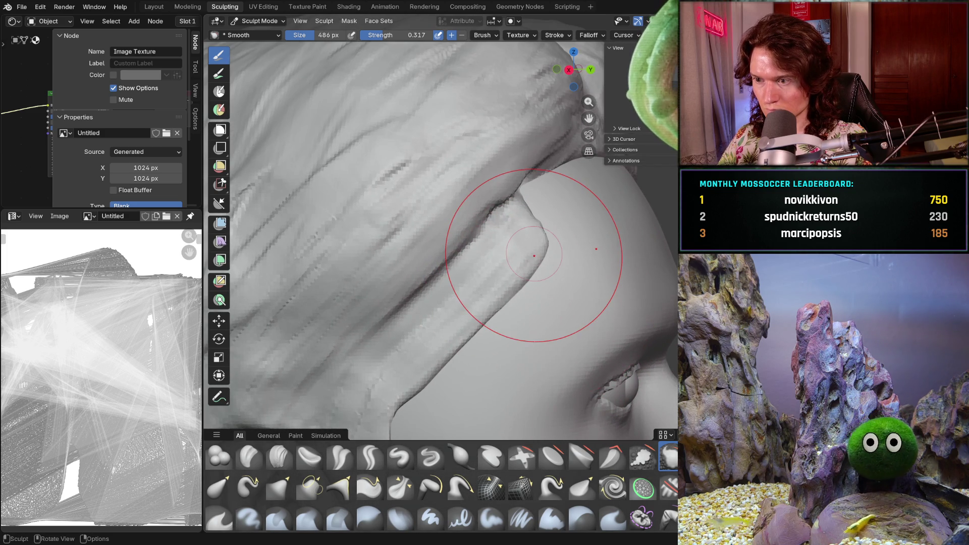
- With Clay Strips at 174 px, build up the scalp under the hair's front edge
left_click(279, 457)
key("f")
left_click(508, 267)
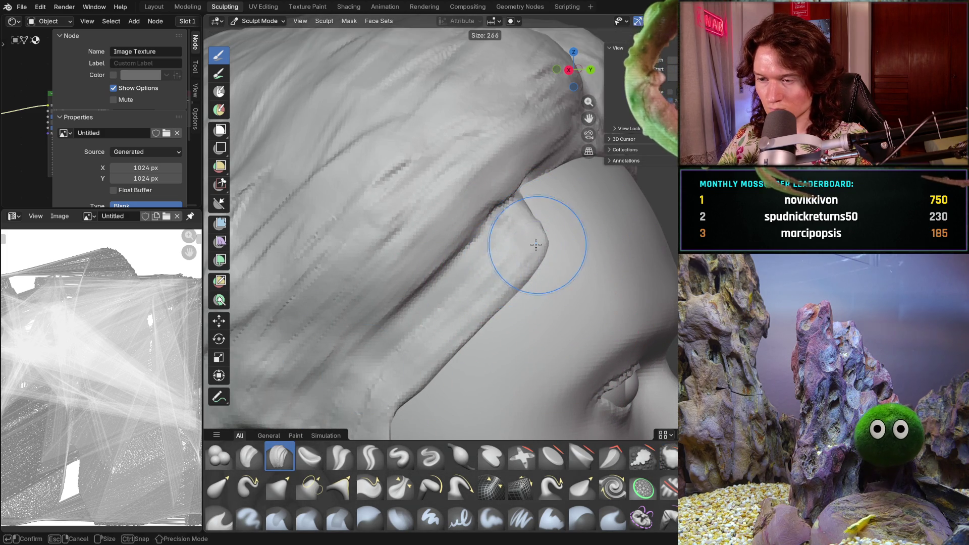
left_click_drag(545, 225, 547, 233)
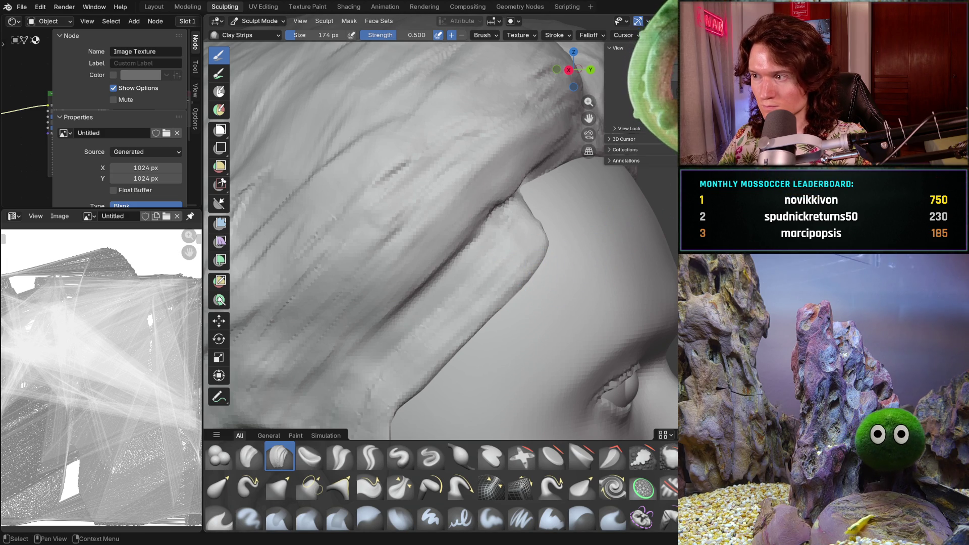
- Hide the hair to check the scalp, then make the hair mesh the active sculpt object
key("ctrl+z")
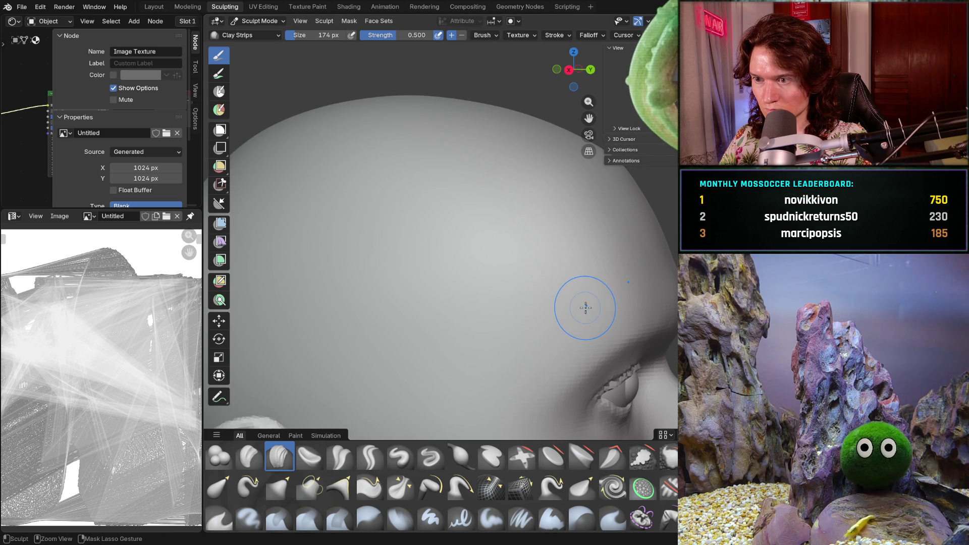
mouse_move(595, 275)
middle_mouse_down()
mouse_move(516, 398)
mouse_move(573, 258)
middle_mouse_up()
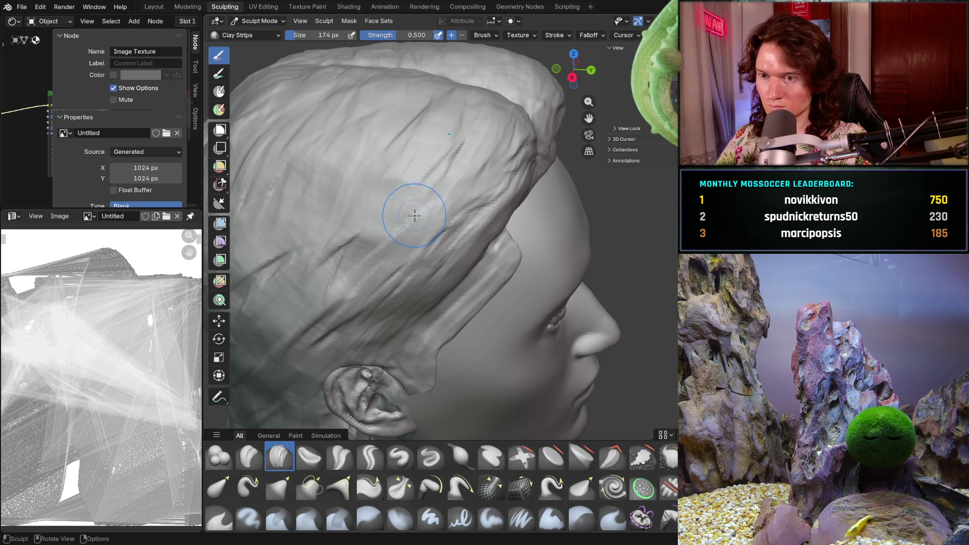
key("alt+q")
- Zoom in close on the hair surface, then reframe the view around the head
scroll(438, 213, "up", 6)
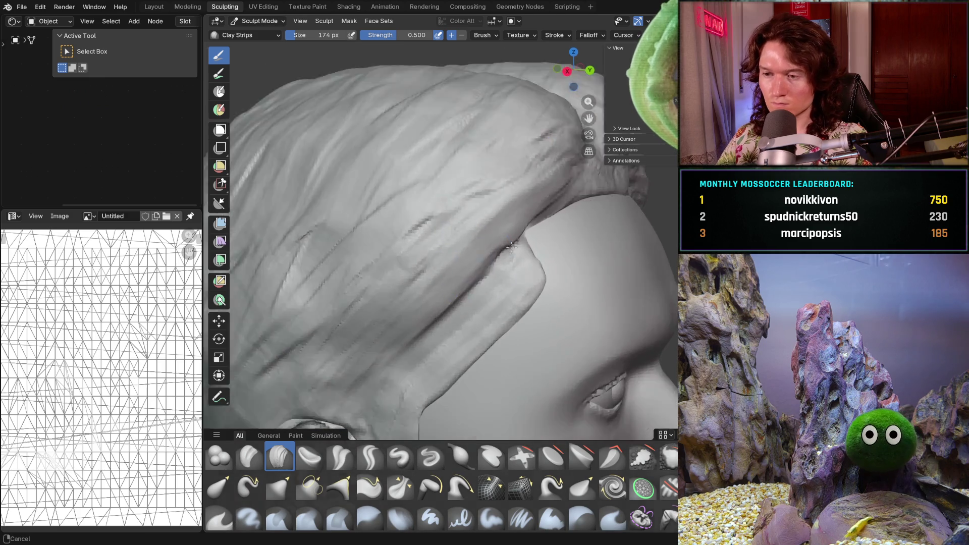
middle_click_drag(532, 255, 539, 260)
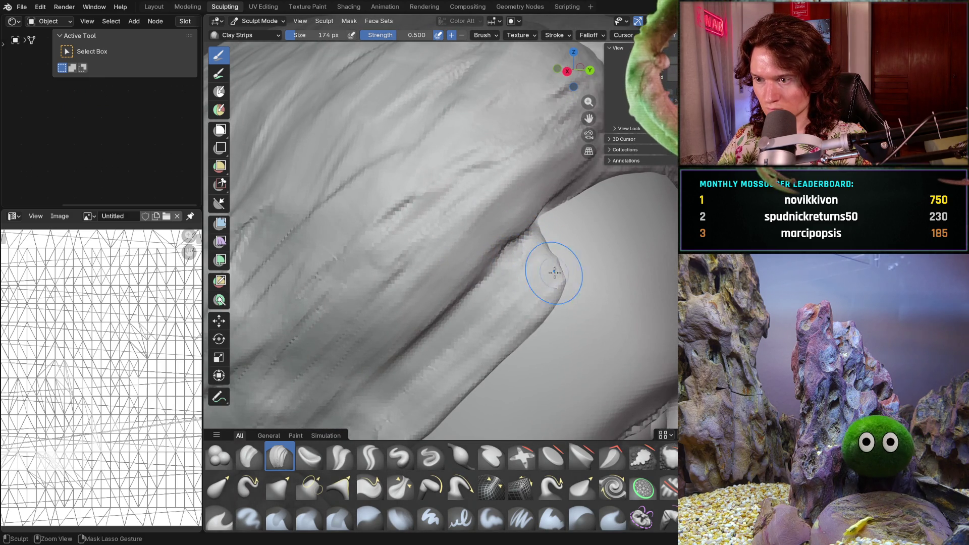
scroll(536, 288, "down", 5)
middle_click_drag(519, 324, 521, 305)
scroll(522, 305, "up", 1)
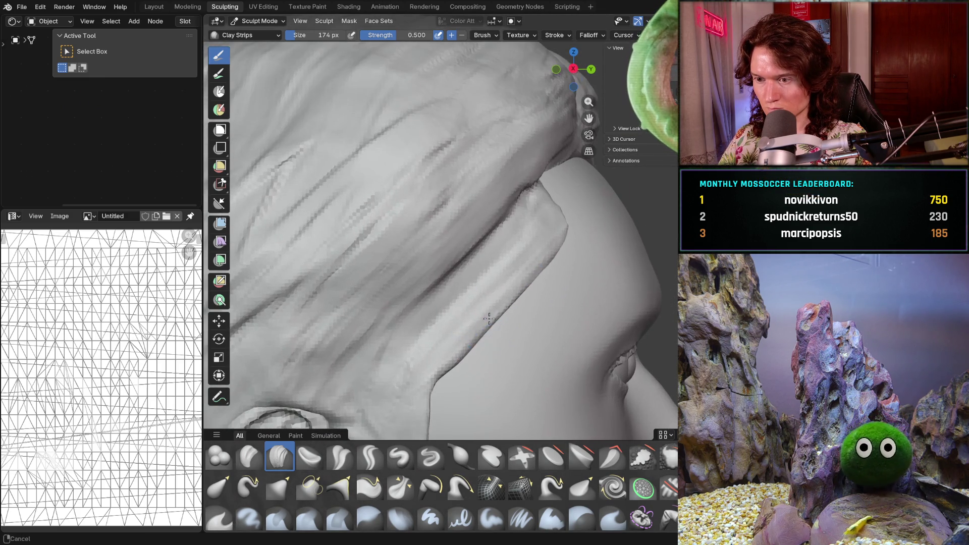
scroll(464, 346, "up", 1)
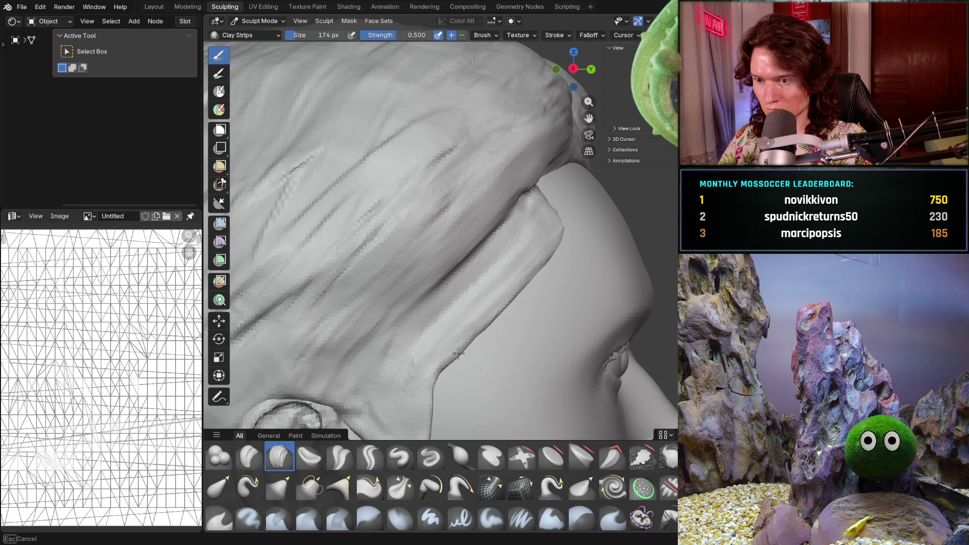
scroll(492, 318, "up", 2)
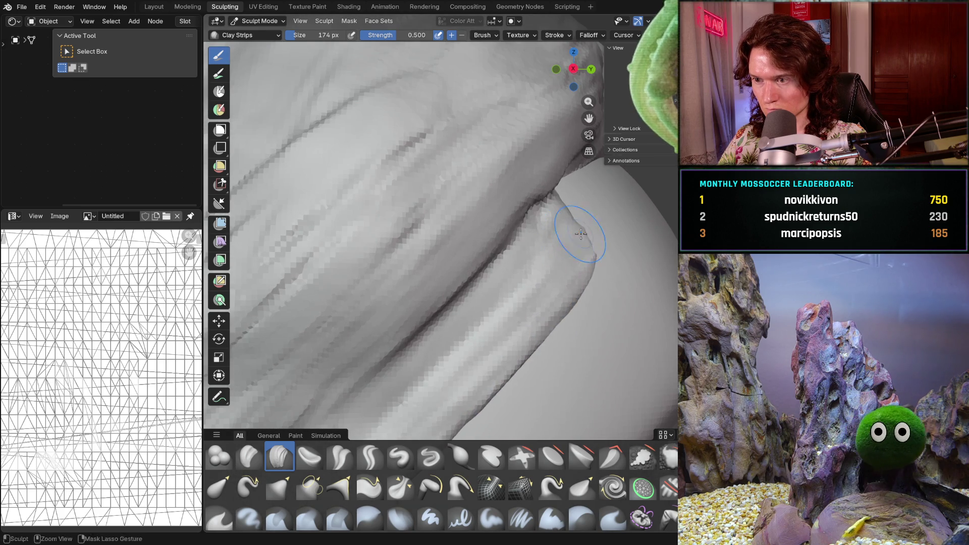
scroll(591, 241, "down", 6)
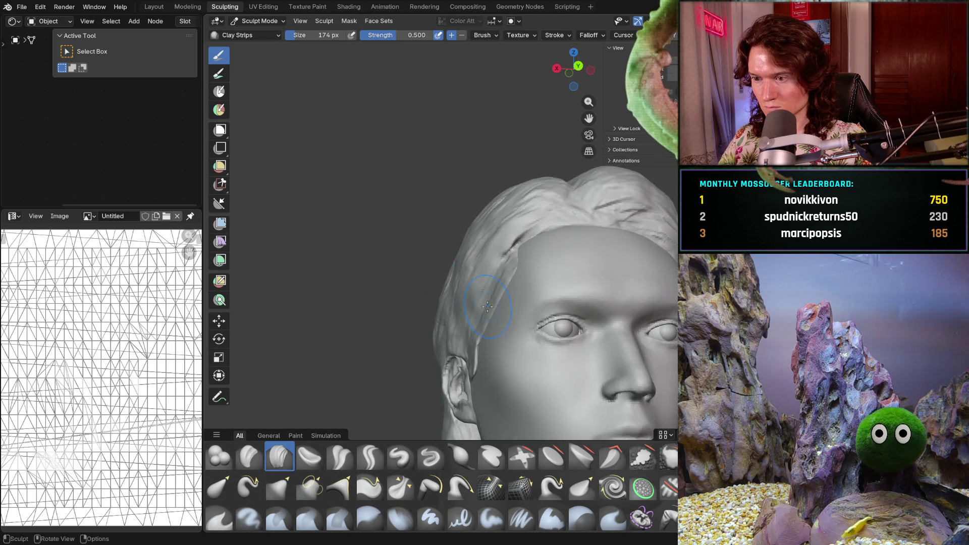
scroll(555, 298, "up", 5)
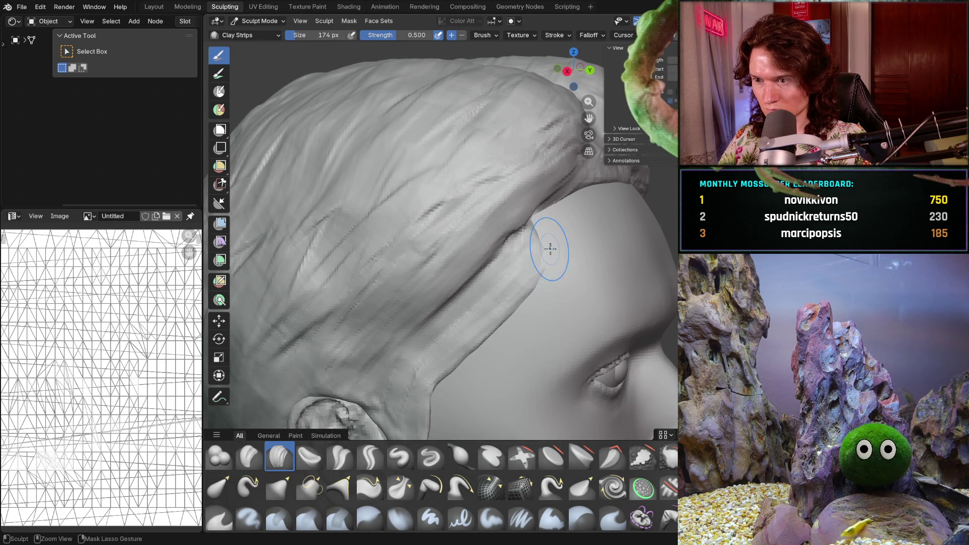